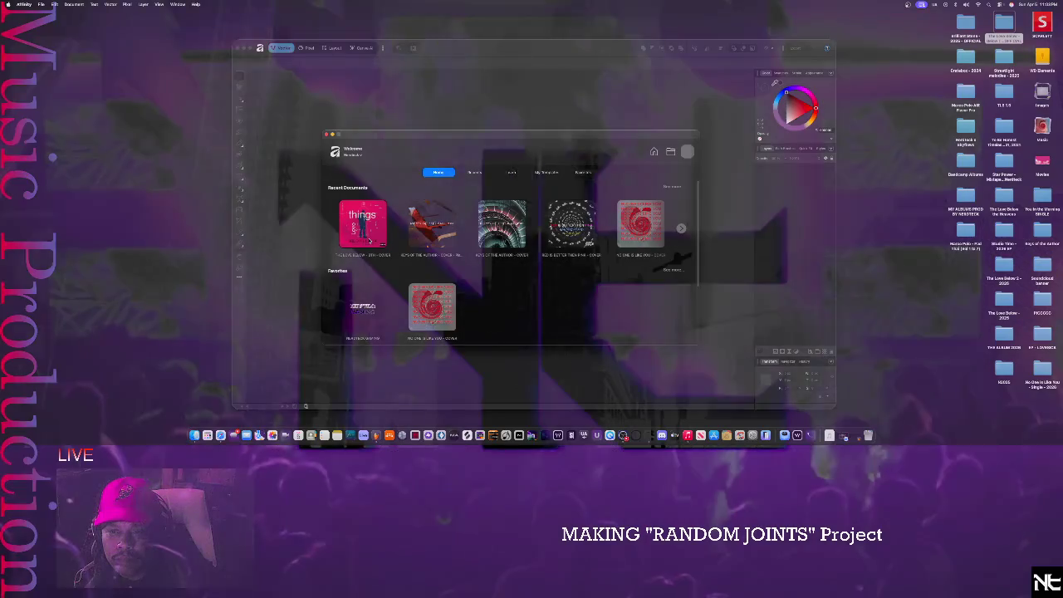
- Open the pink 'things' cover document, apply a different layer blend mode, and open the album folder
left_click(362, 224)
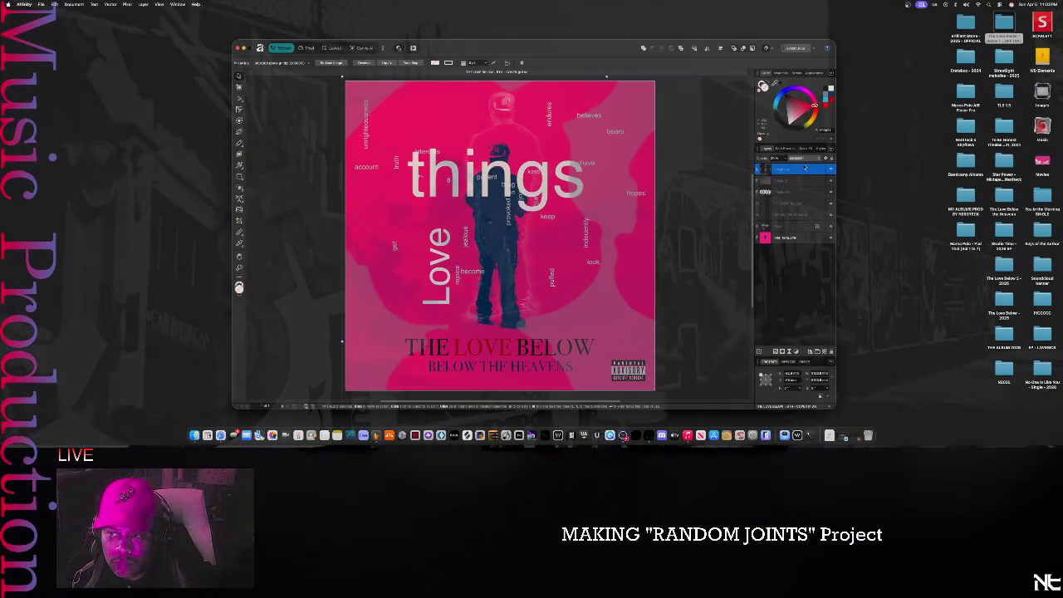
left_click(806, 169)
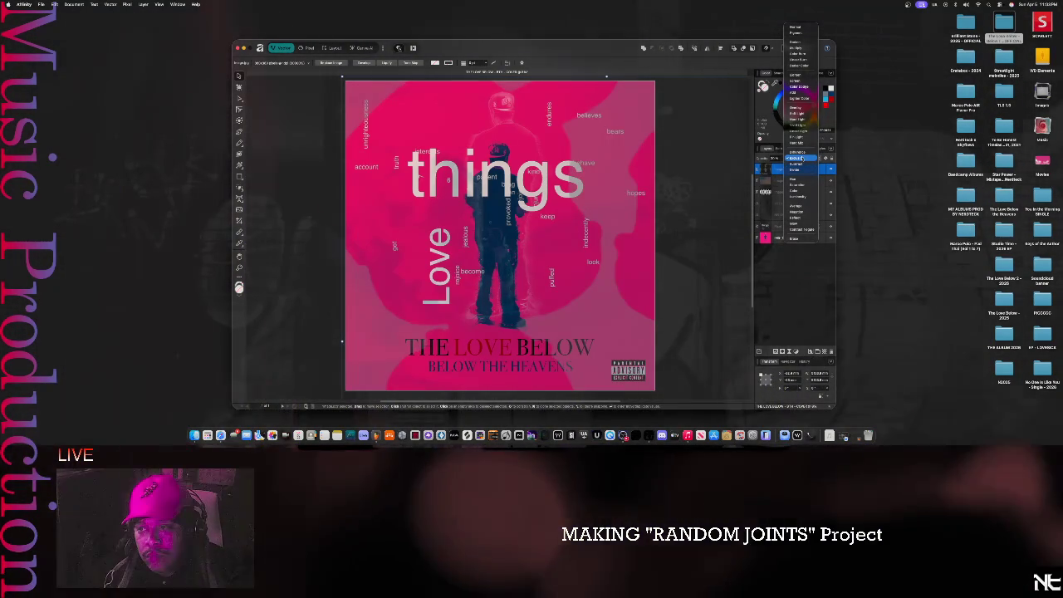
left_click(798, 158)
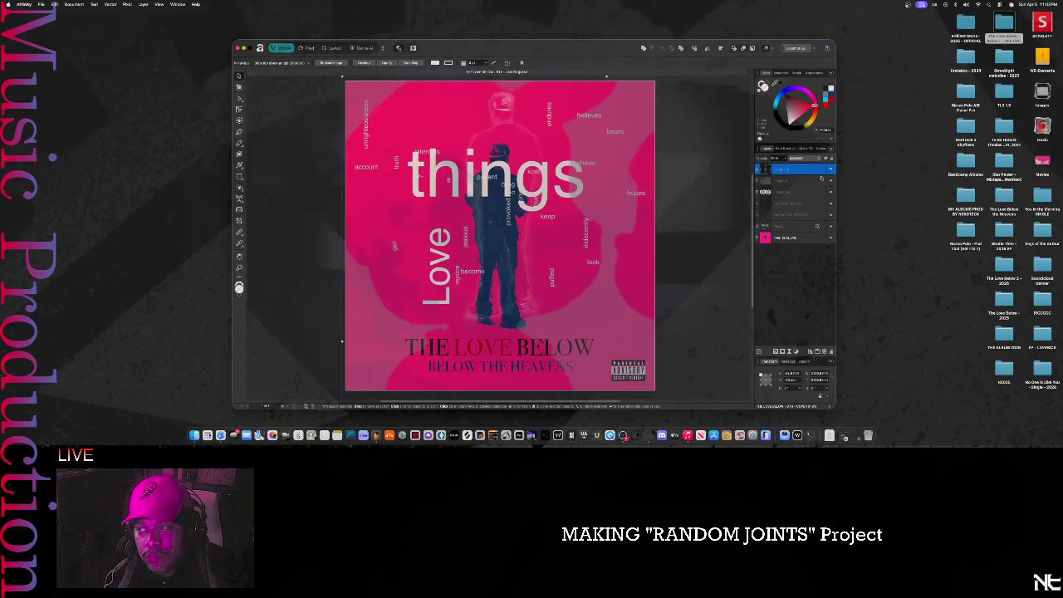
double_click(1005, 22)
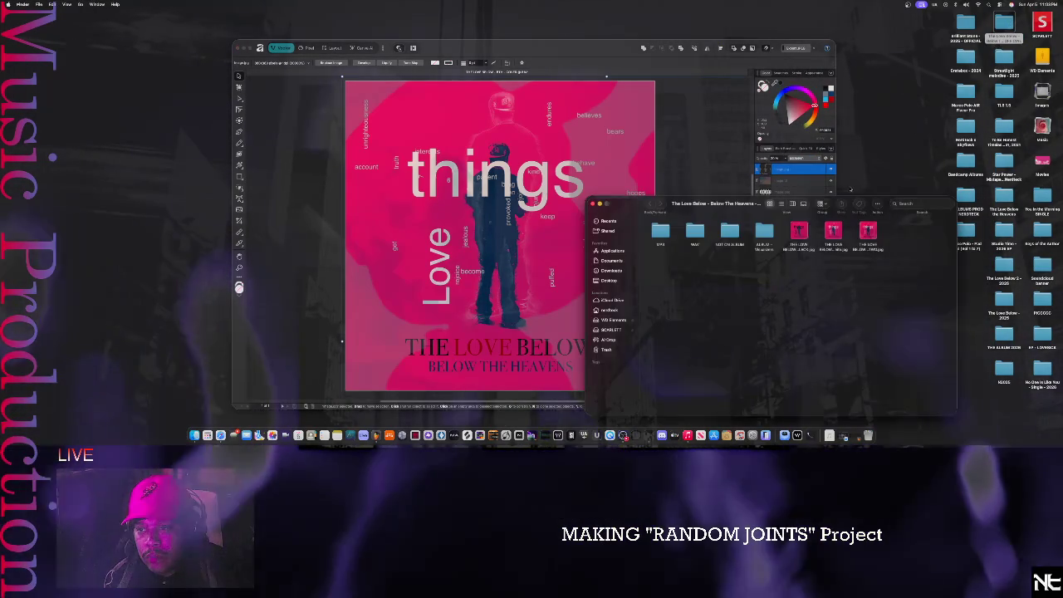
- Show the existing cover JPEG in a smaller Preview window placed beside the Affinity canvas
left_click(868, 233)
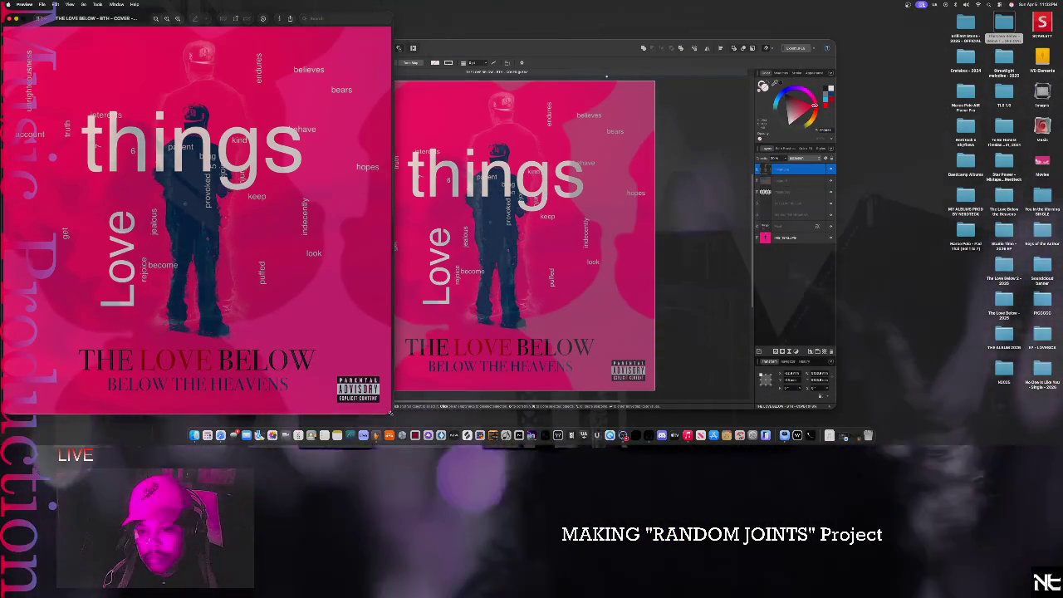
left_click_drag(391, 413, 238, 287)
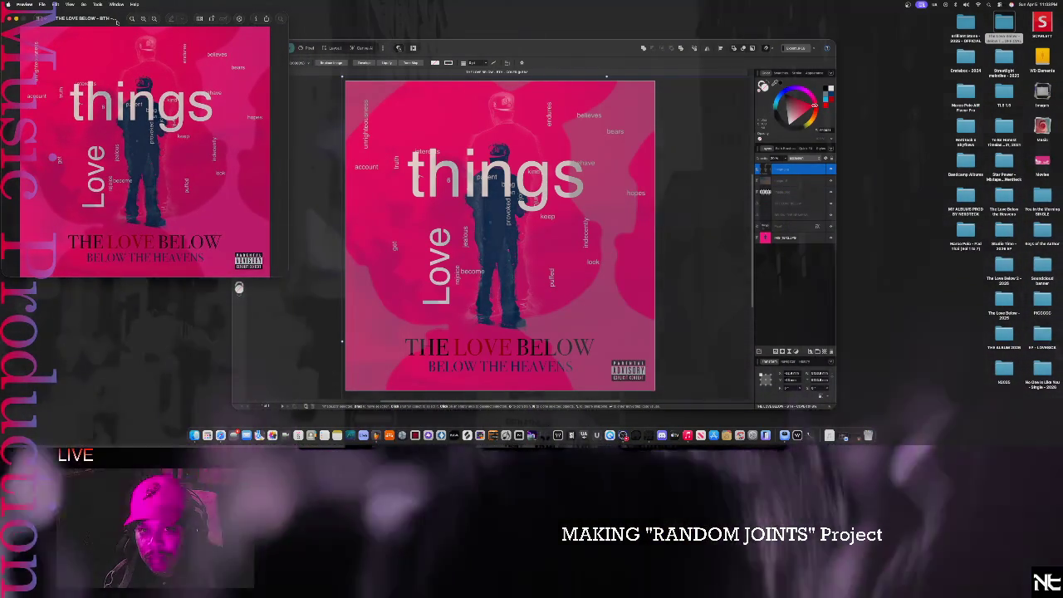
left_click_drag(118, 19, 137, 108)
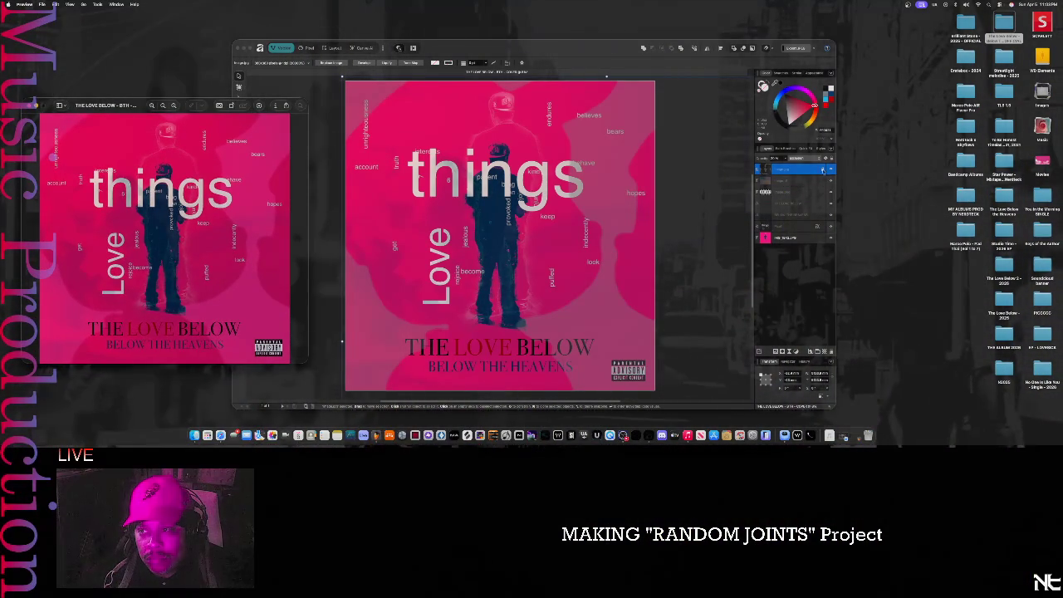
left_click(823, 169)
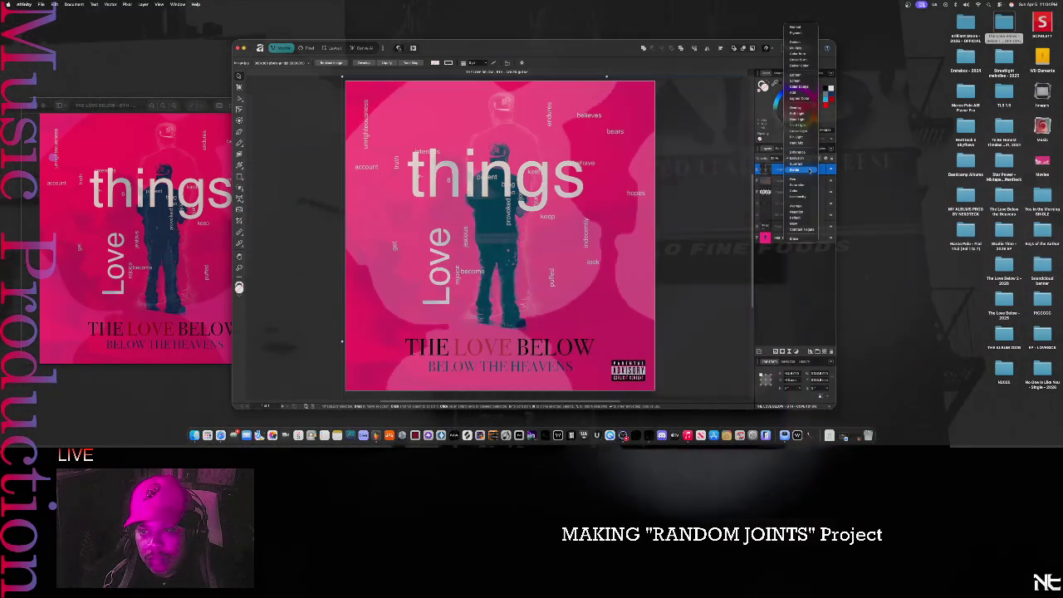
- Apply another blend mode to the cover layer and reopen the blend-mode list to compare
left_click(812, 166)
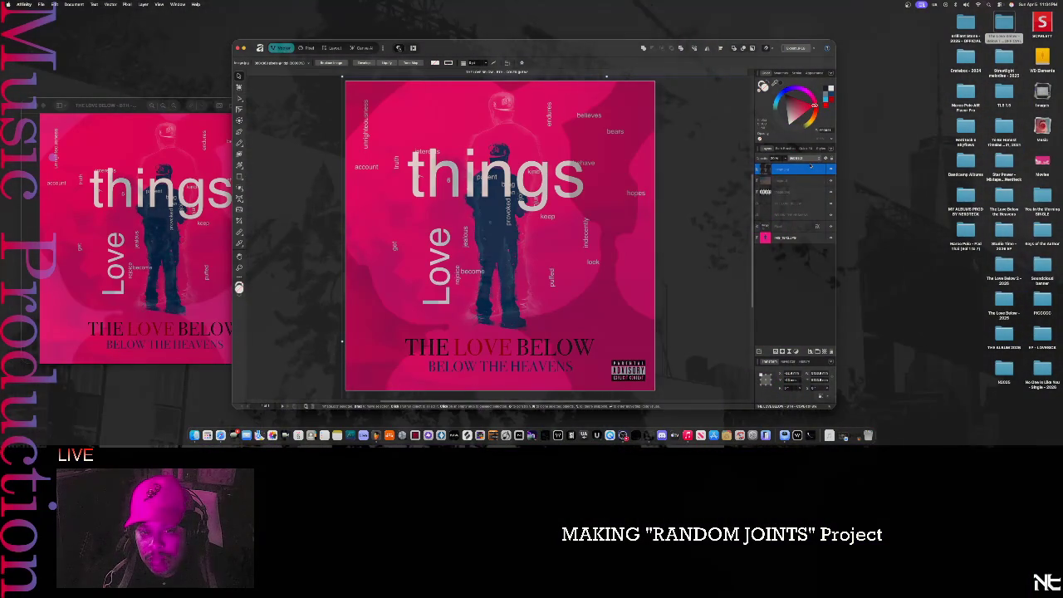
left_click(798, 158)
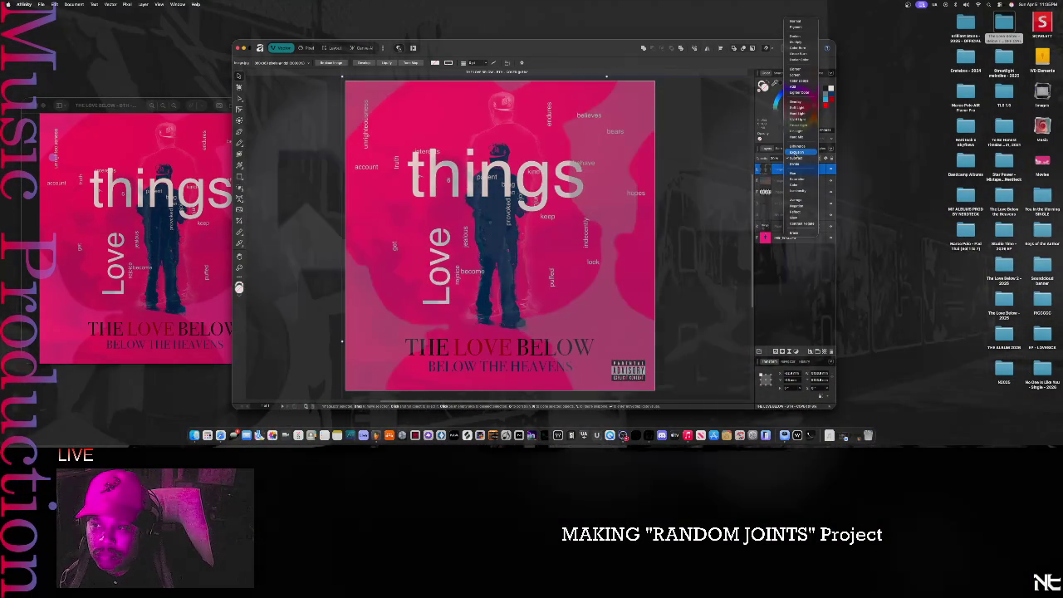
- Zoom out, close the blend-mode list, and deselect everything in the cover document
scroll(665, 224, "down", 3)
scroll(652, 230, "down", 2)
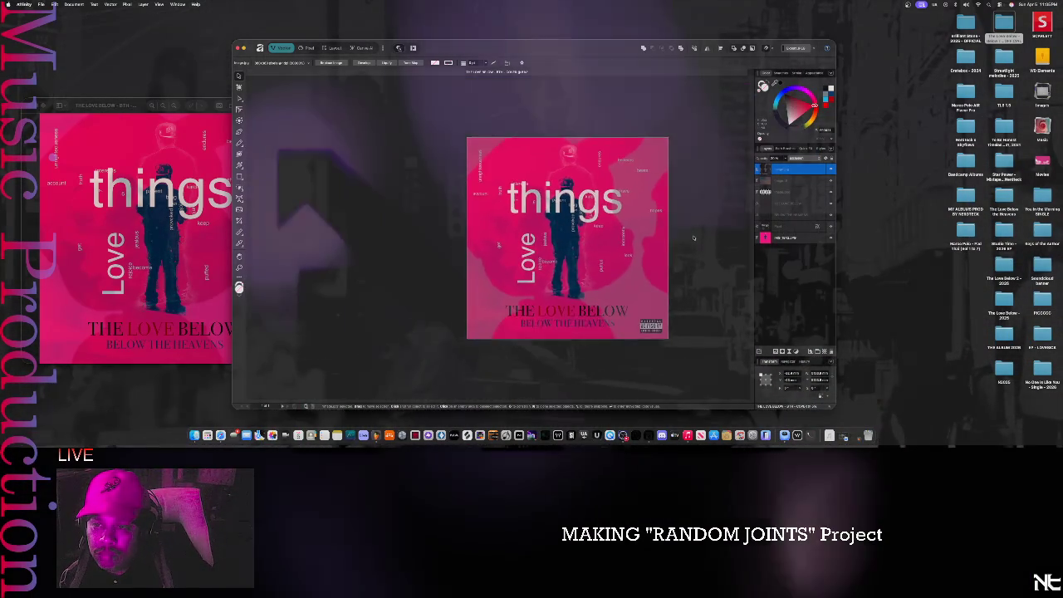
scroll(651, 230, "down", 2)
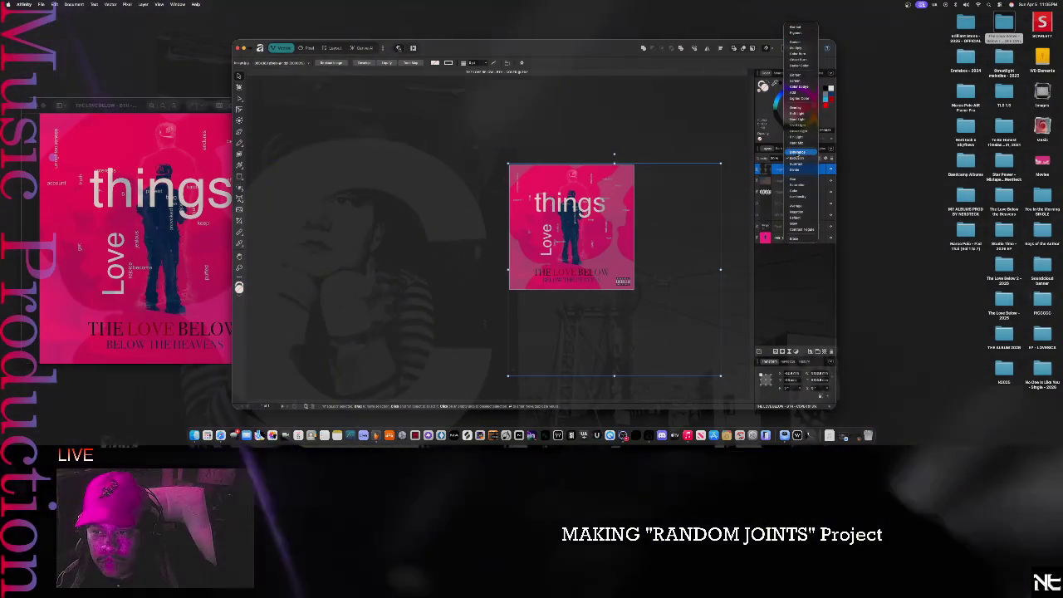
left_click(729, 253)
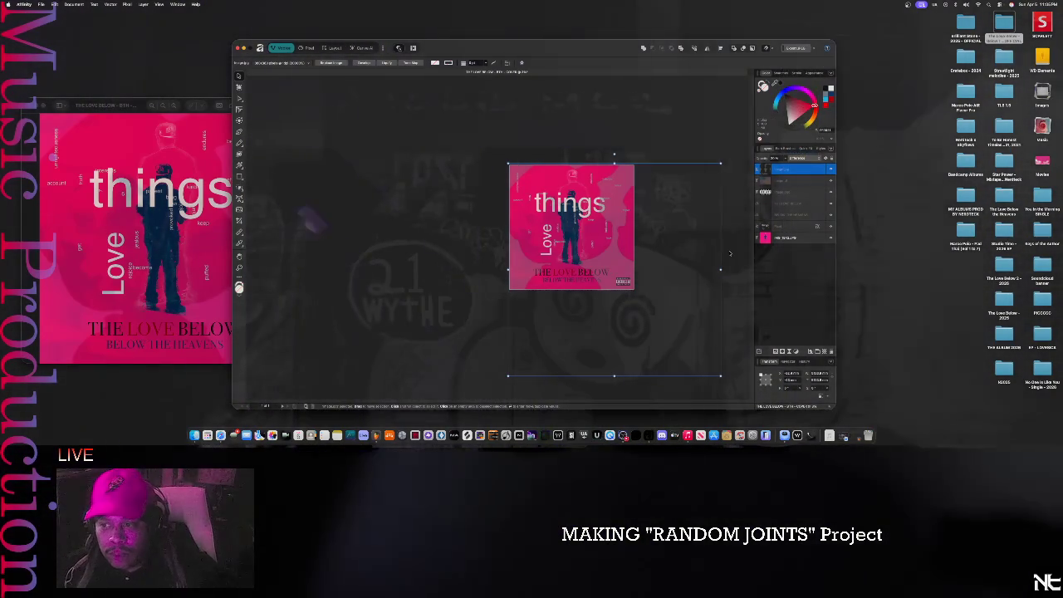
left_click(730, 253)
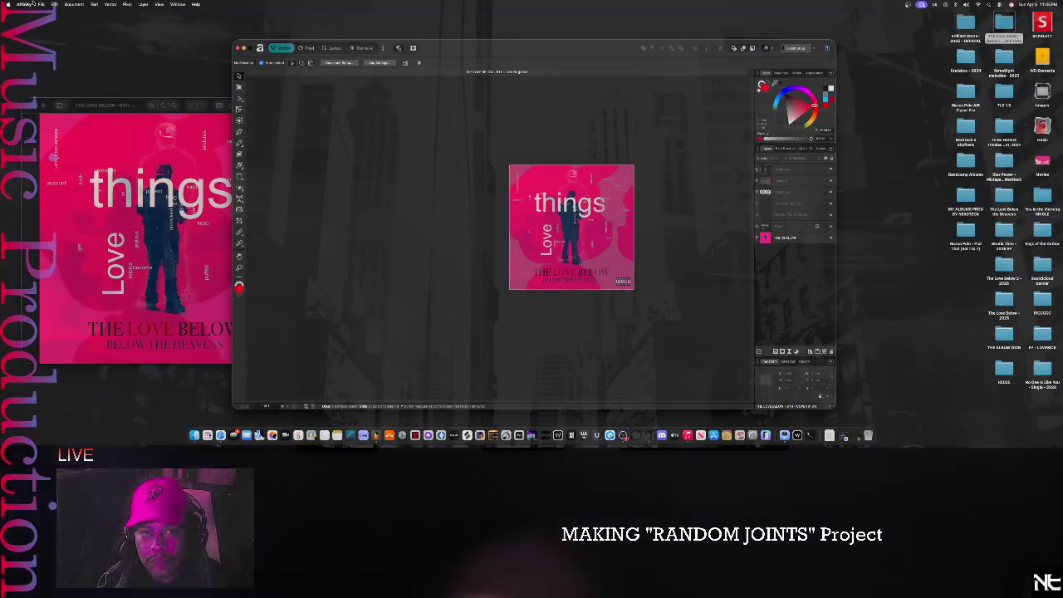
left_click(41, 5)
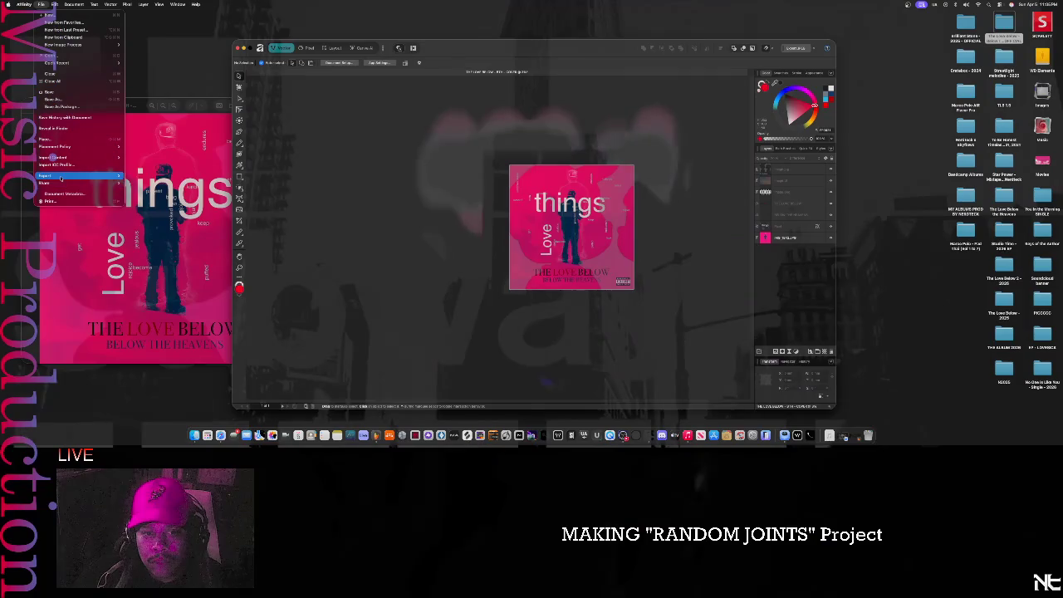
- Open the export settings, briefly starting 'I Truly Need To Know' playing in Music
mouse_move(59, 177)
left_click(148, 177)
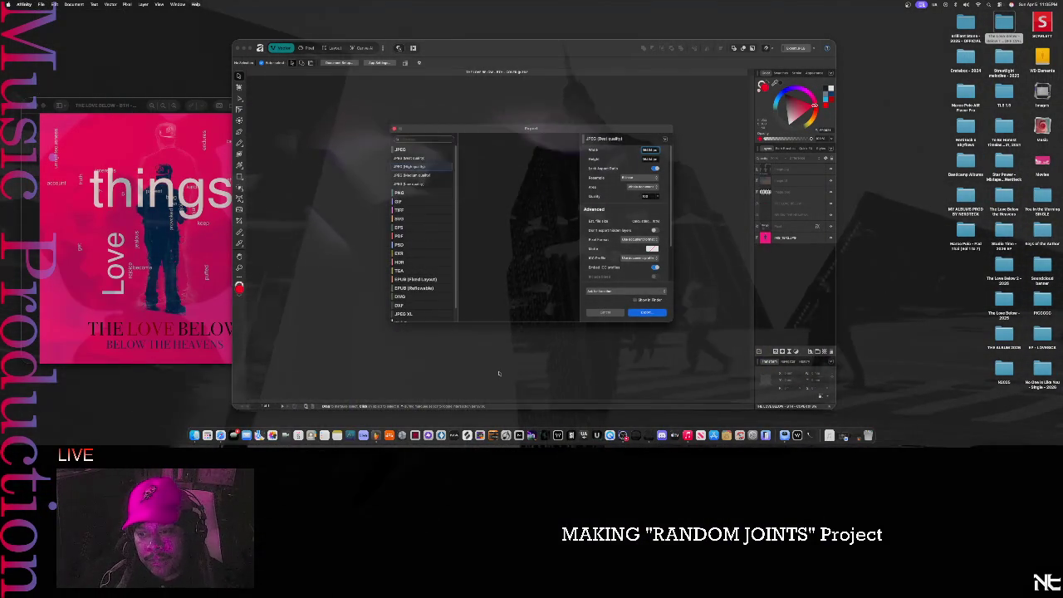
left_click(688, 435)
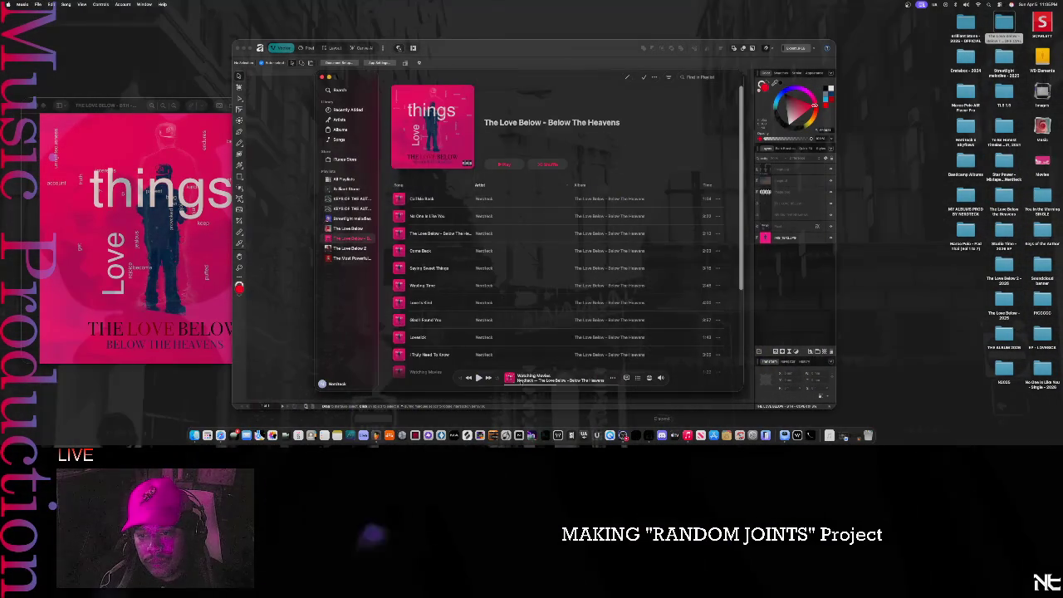
mouse_move(430, 308)
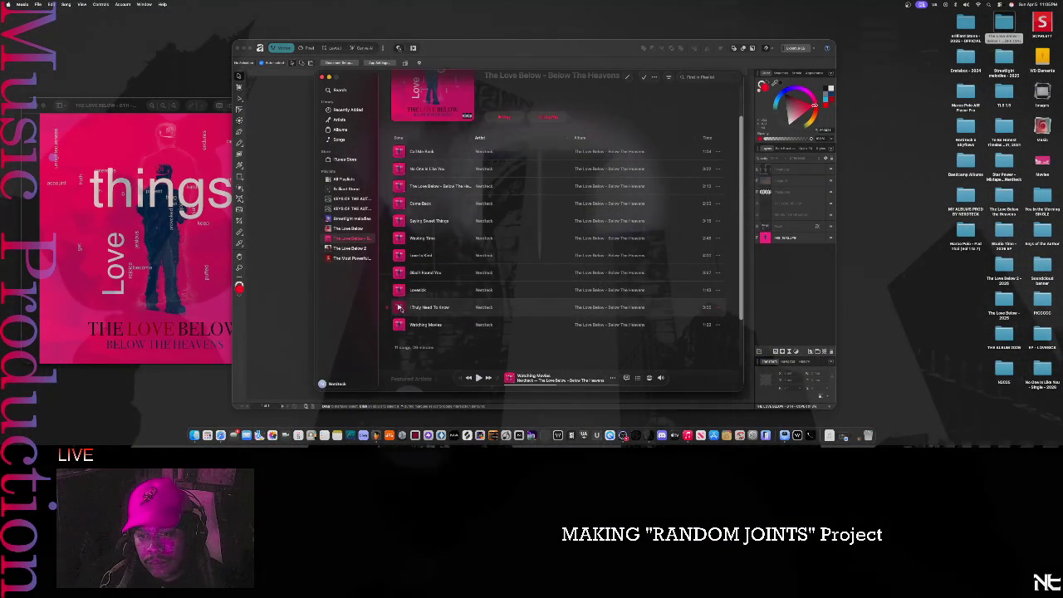
left_click(399, 308)
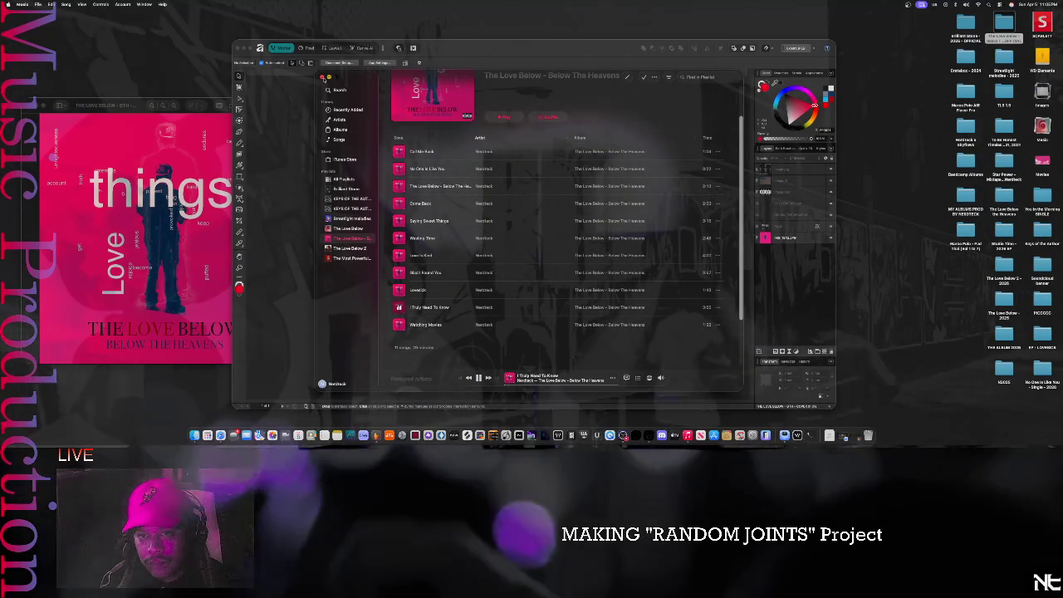
key("super+Tab")
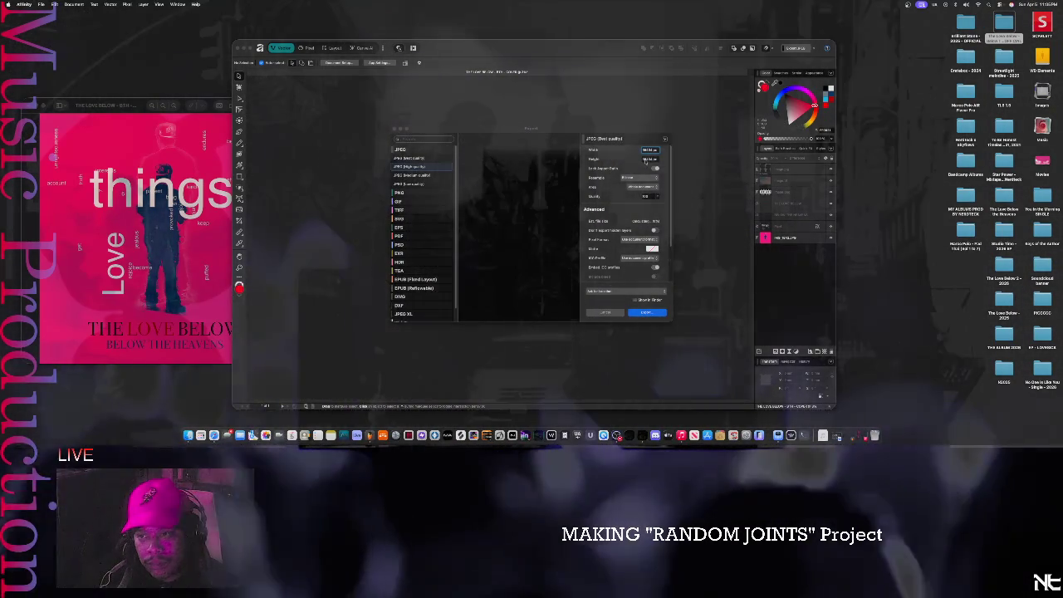
left_click(645, 159)
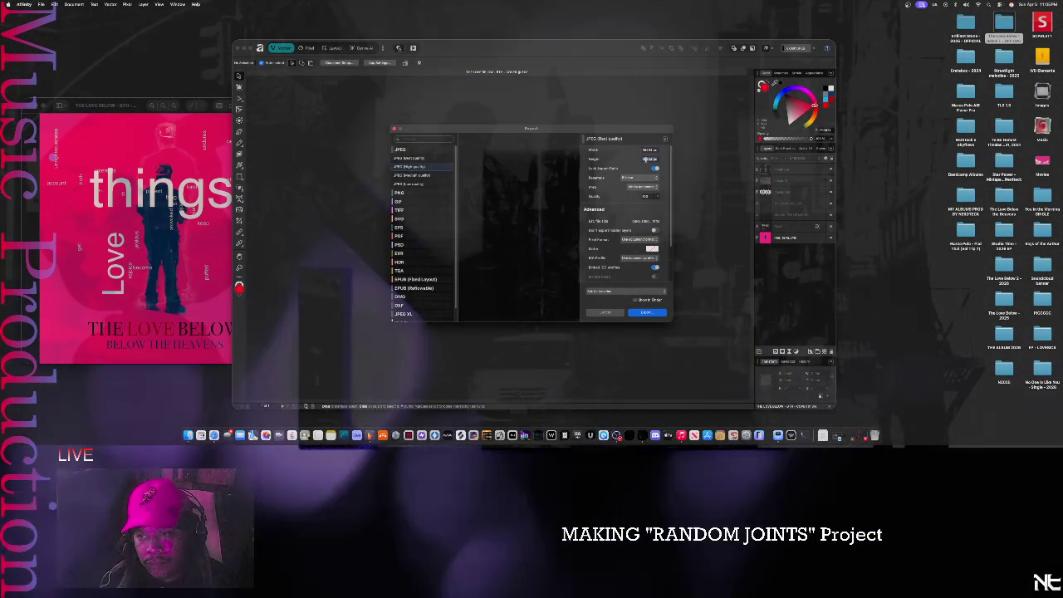
type("1")
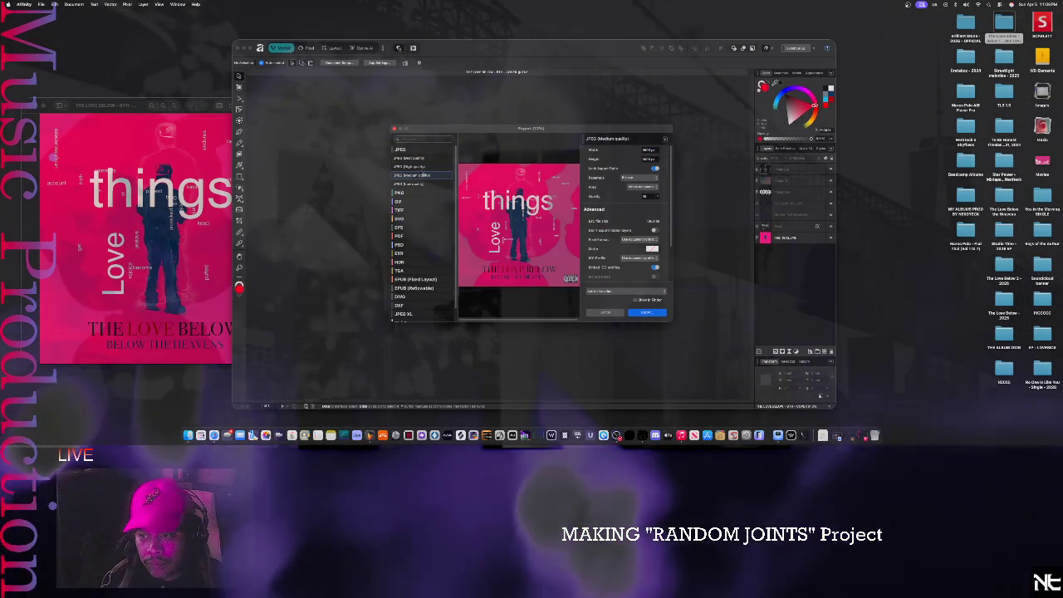
- Export the cover as JPEG (High quality), replacing the existing cover file in the album folder
left_click(415, 167)
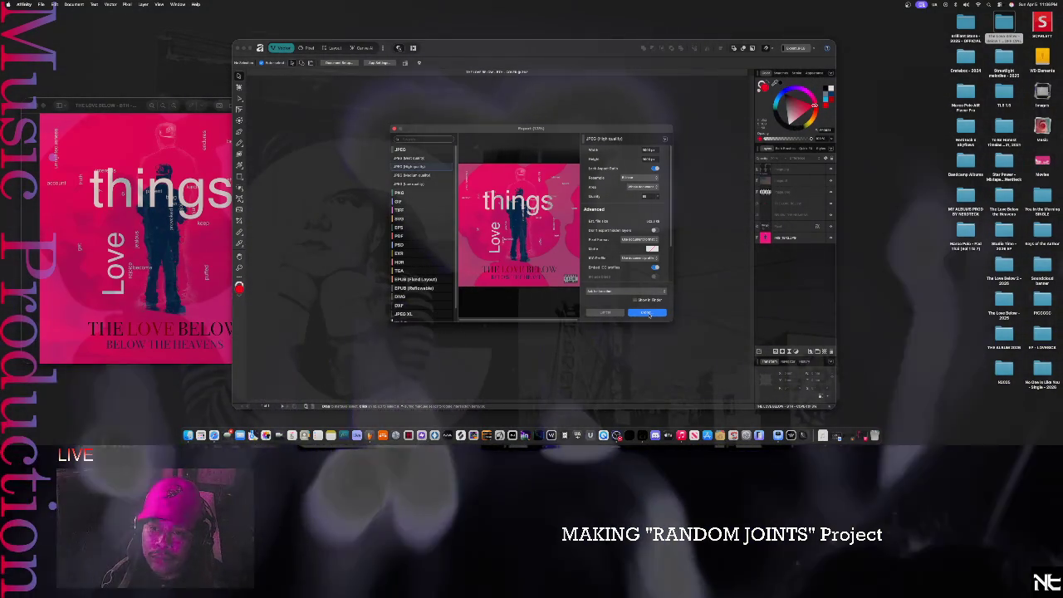
left_click(649, 313)
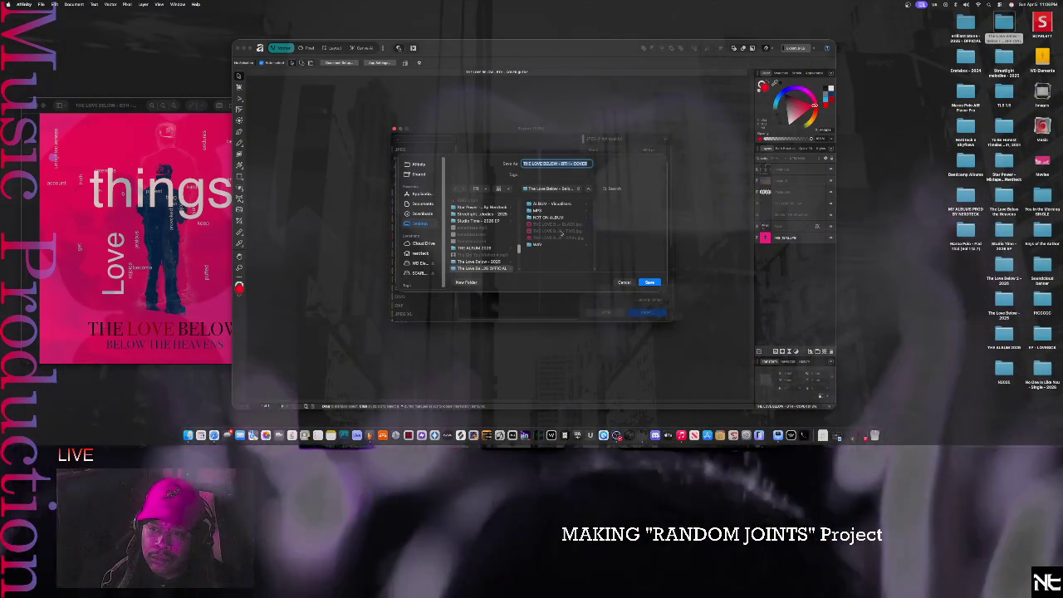
left_click(561, 233)
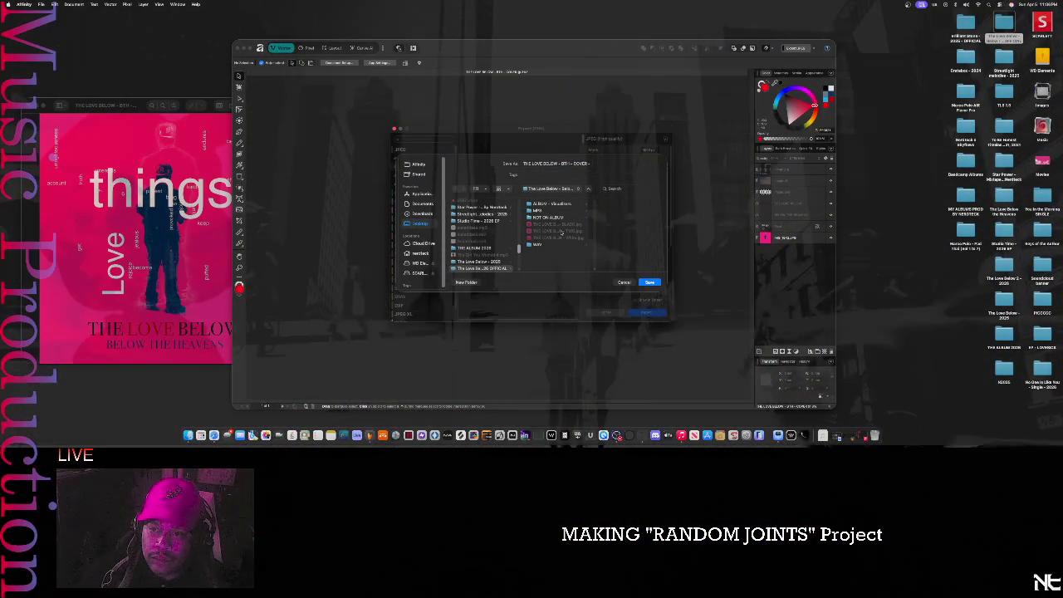
left_click(649, 282)
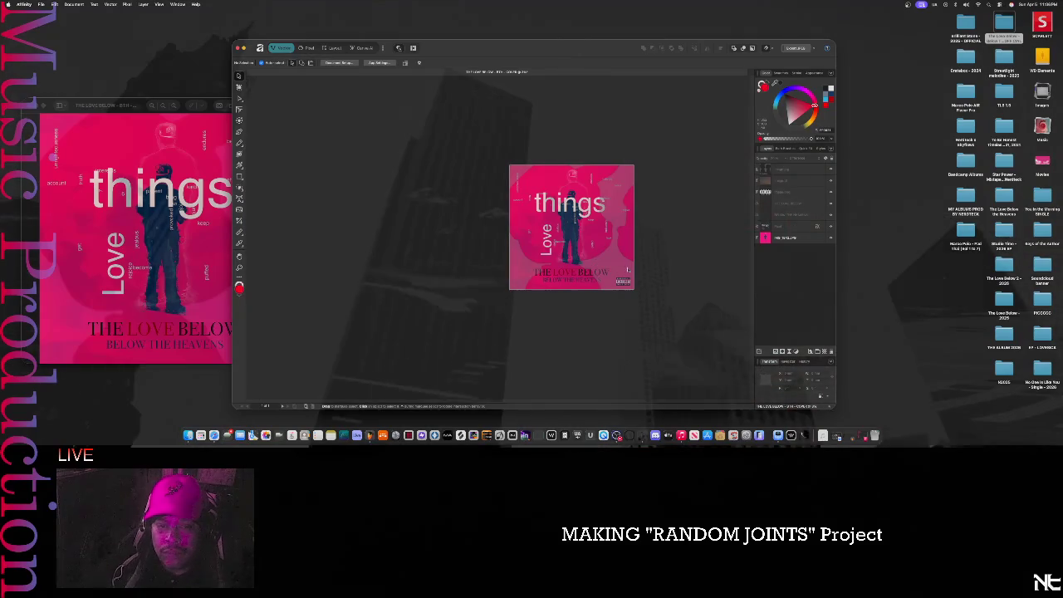
- Replace the old Preview window with the newly exported cover, shrunk and moved down-right
left_click(106, 108)
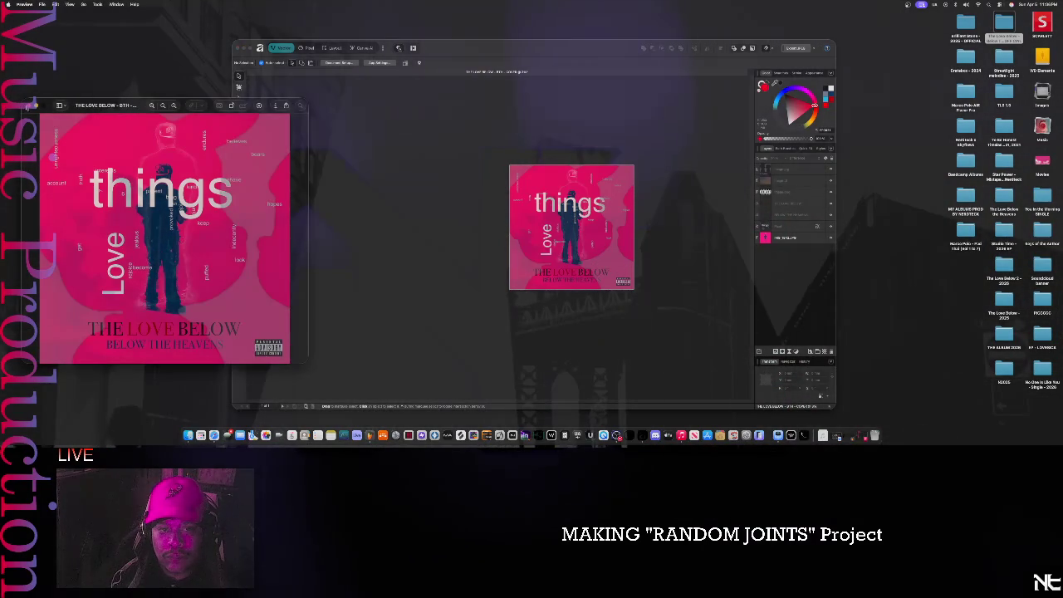
key("super+w")
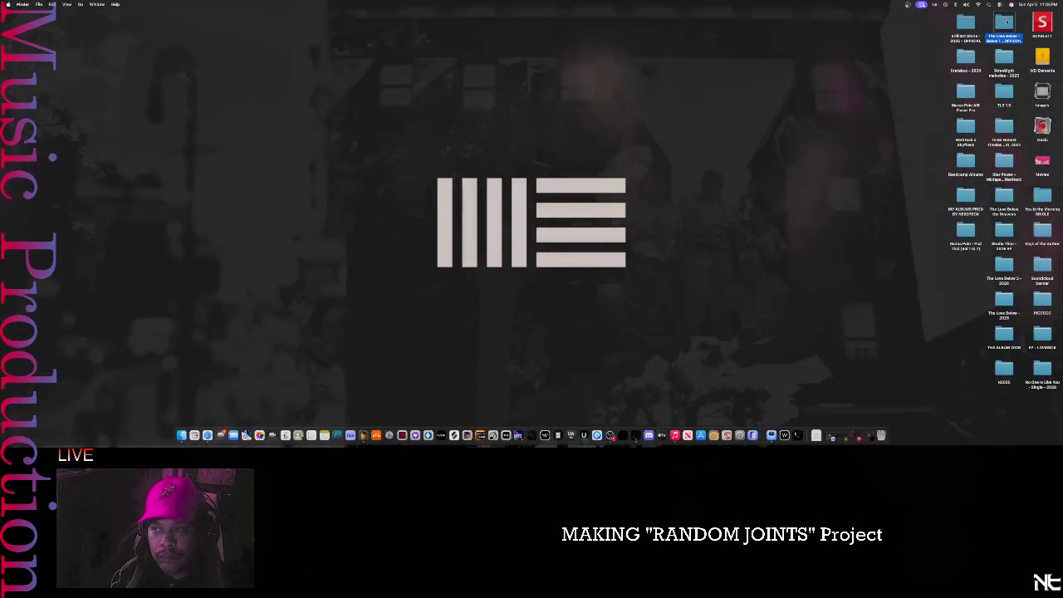
double_click(1005, 23)
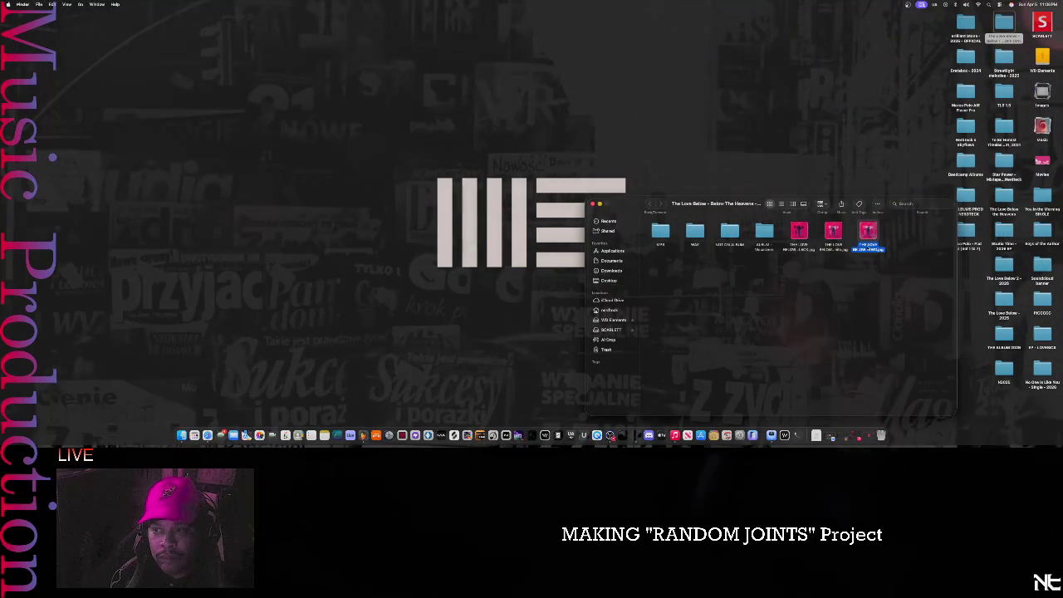
double_click(869, 233)
left_click_drag(401, 414, 216, 246)
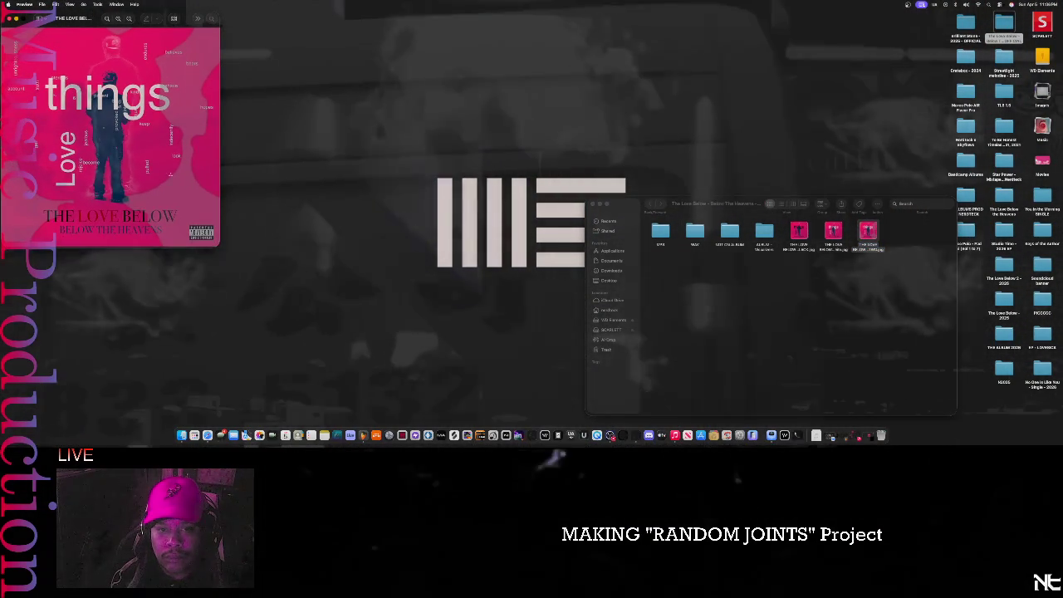
left_click_drag(84, 23, 169, 108)
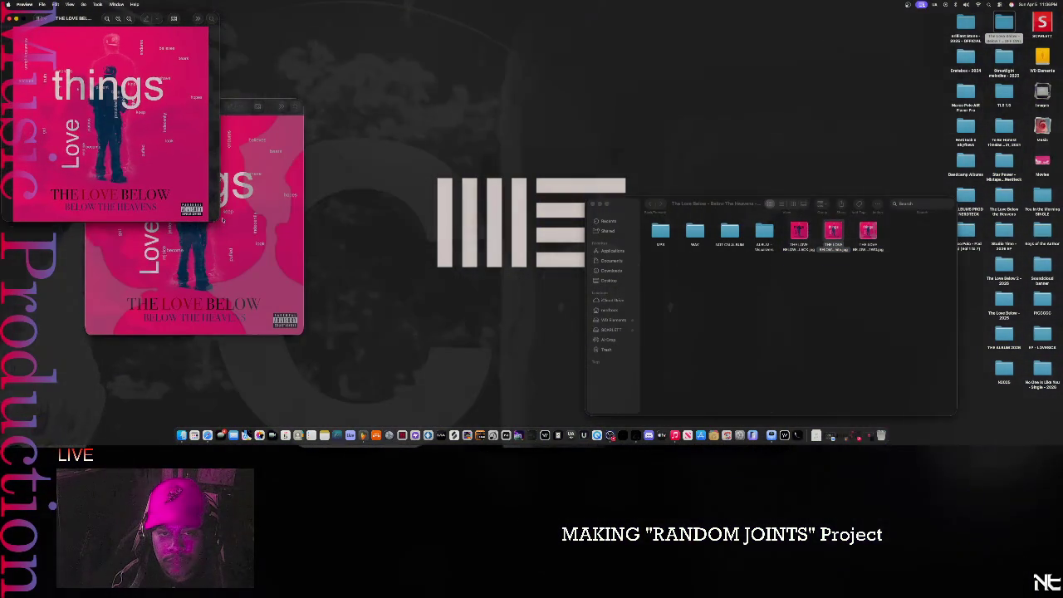
- Arrange the two cover previews side by side, shrinking the left one to match
left_click_drag(71, 23, 376, 123)
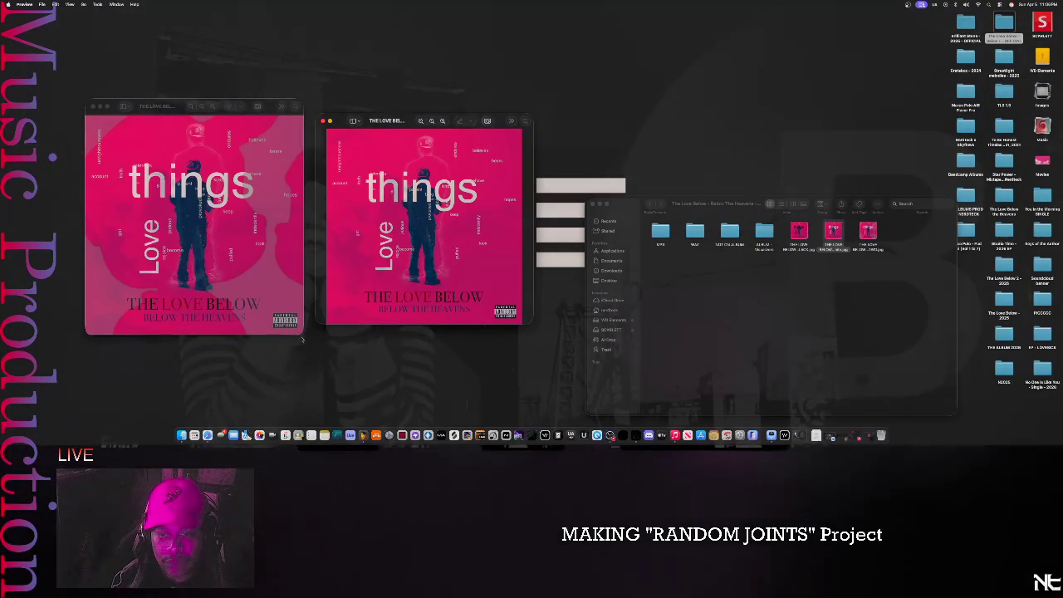
left_click(298, 331)
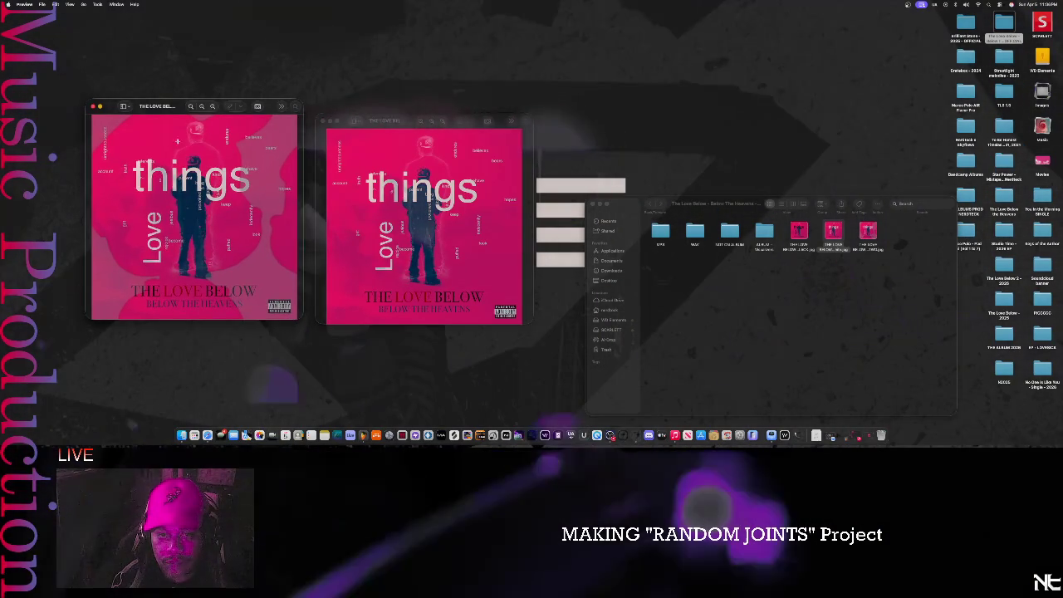
left_click_drag(161, 112, 172, 127)
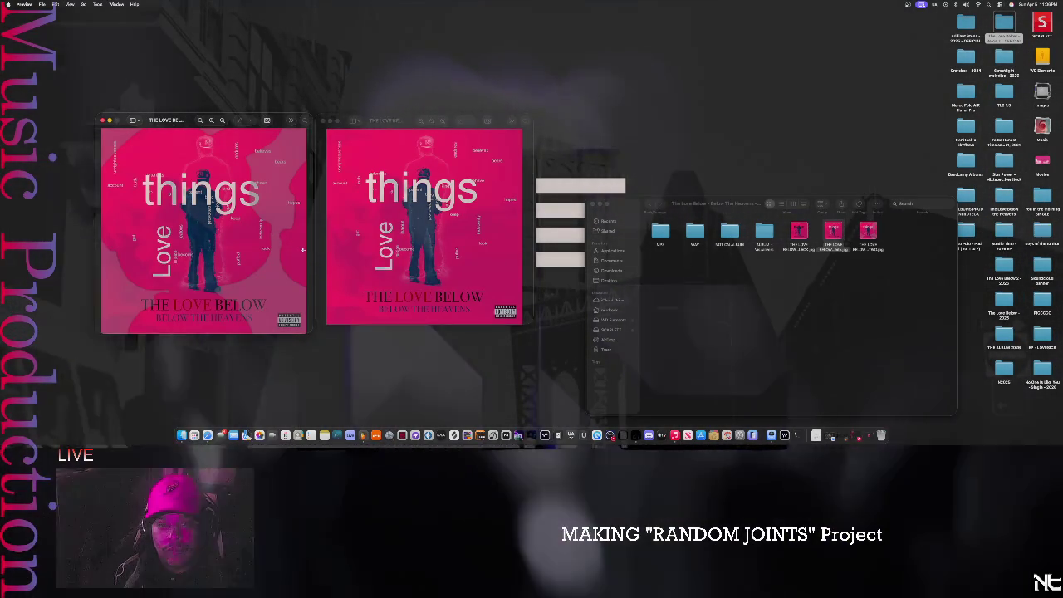
left_click_drag(307, 332, 291, 315)
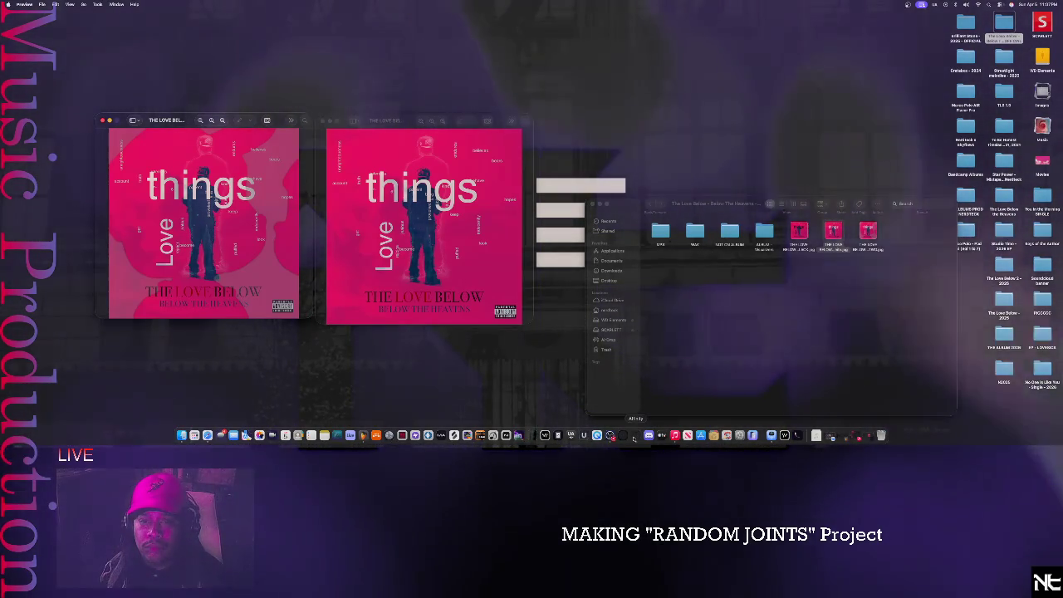
left_click(633, 440)
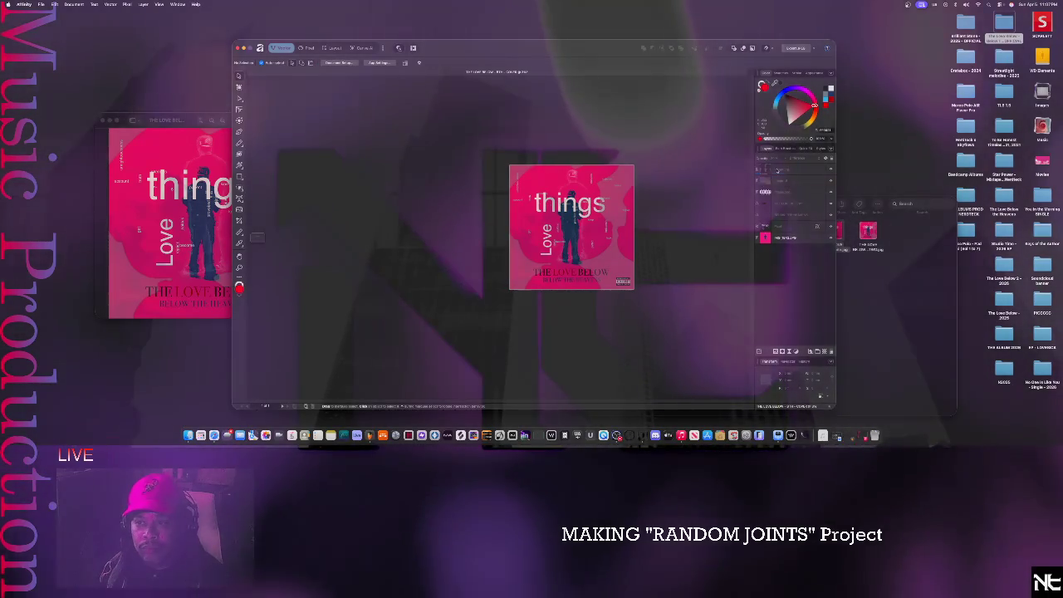
- Shrink the large layer upward, then shift and resize the figure layer
left_click(710, 294)
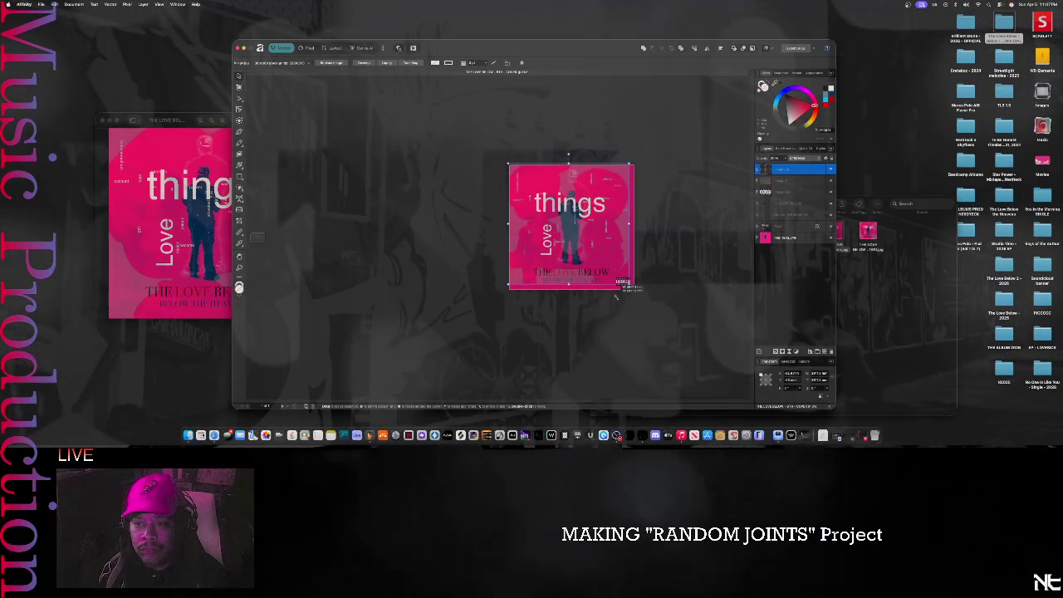
mouse_move(619, 296)
left_mouse_down()
mouse_move(613, 272)
mouse_move(584, 250)
left_mouse_up()
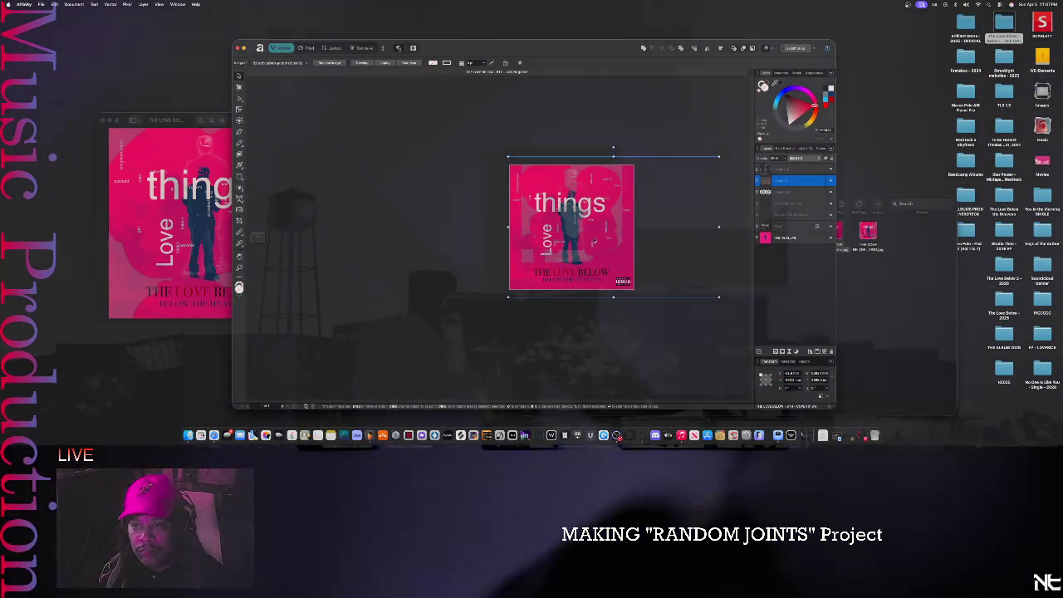
left_click(594, 241)
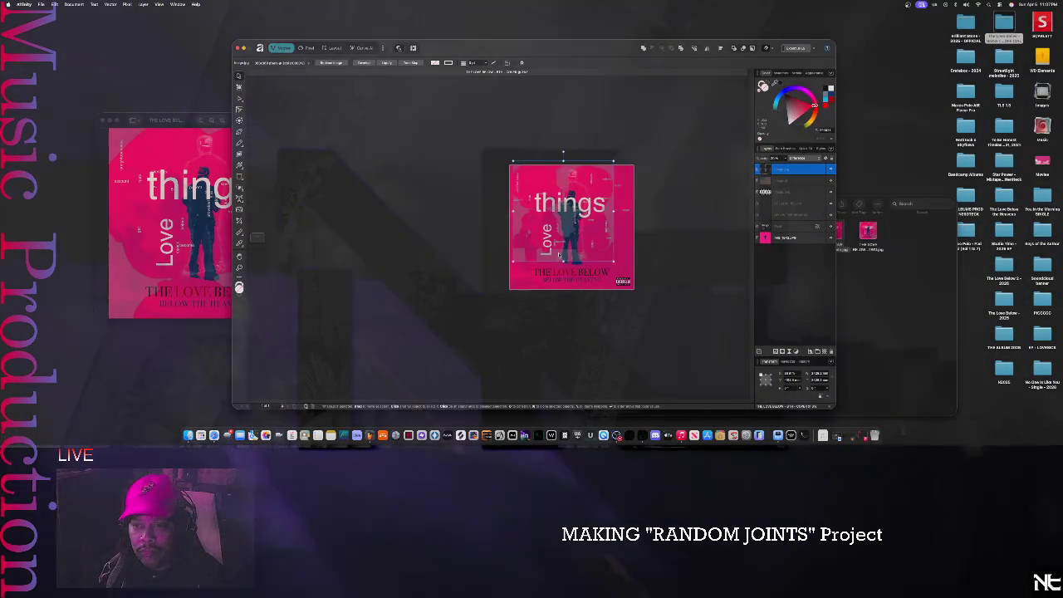
mouse_move(569, 255)
left_mouse_down()
mouse_move(557, 254)
mouse_move(576, 239)
left_mouse_up()
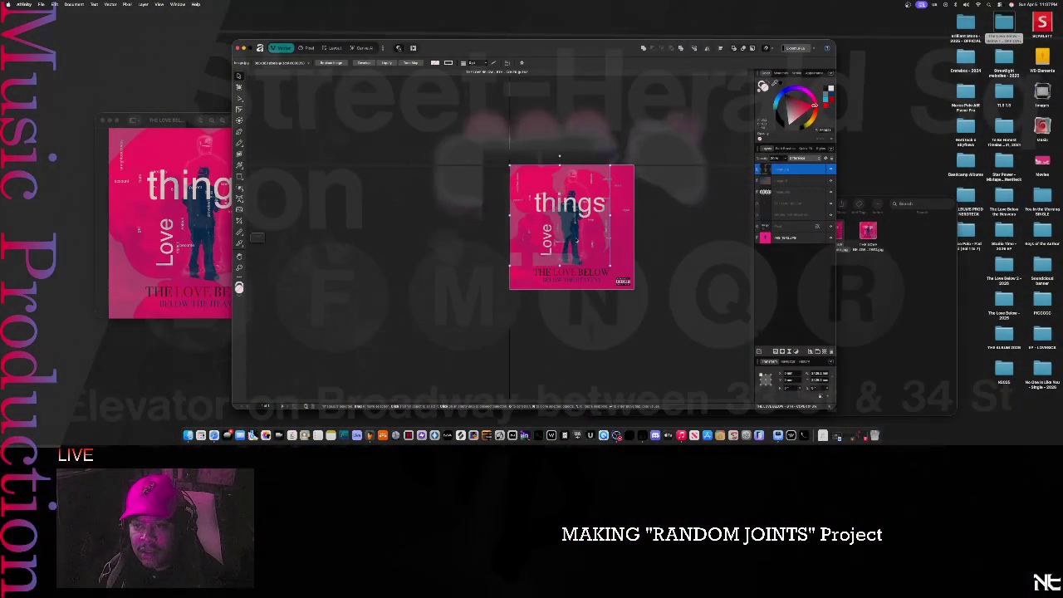
left_click_drag(614, 272, 633, 289)
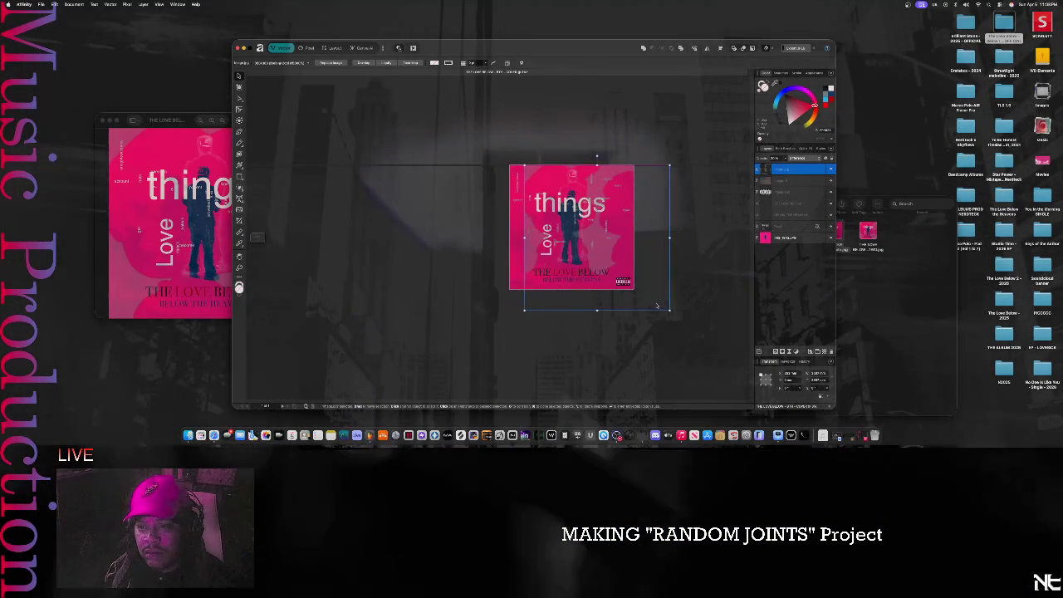
- Nudge the figure layer into its final position and bring the Preview reference forward
left_click_drag(656, 305, 638, 303)
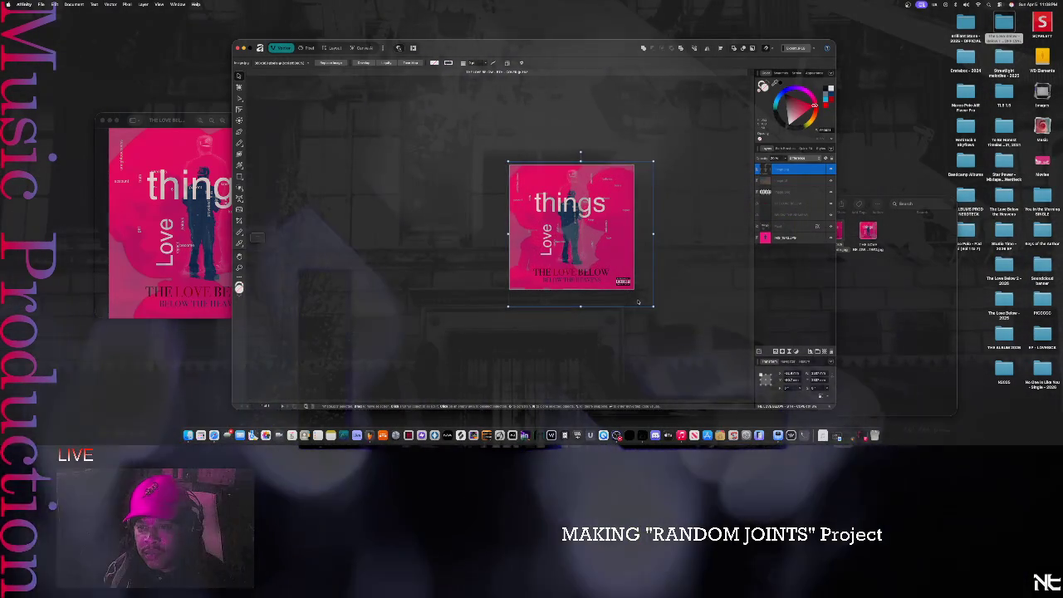
left_click_drag(638, 302, 633, 309)
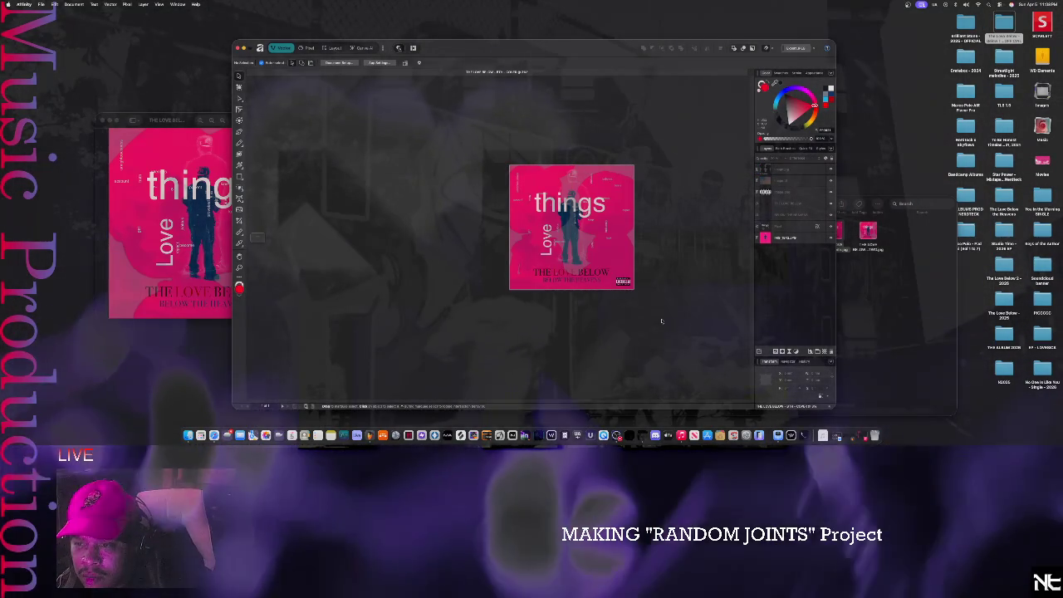
scroll(653, 275, "up", 5)
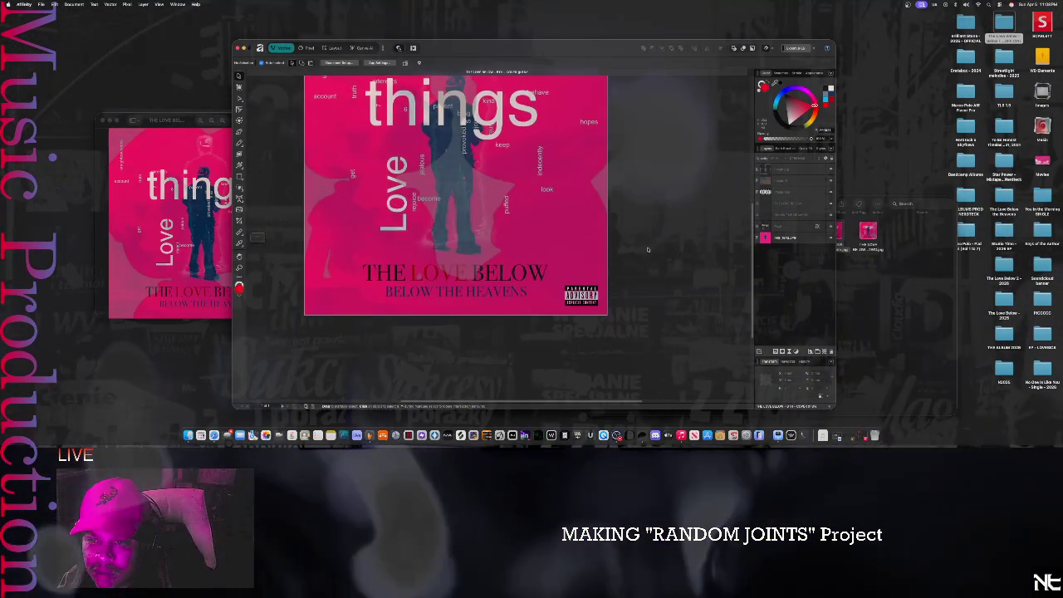
scroll(690, 328, "down", 1)
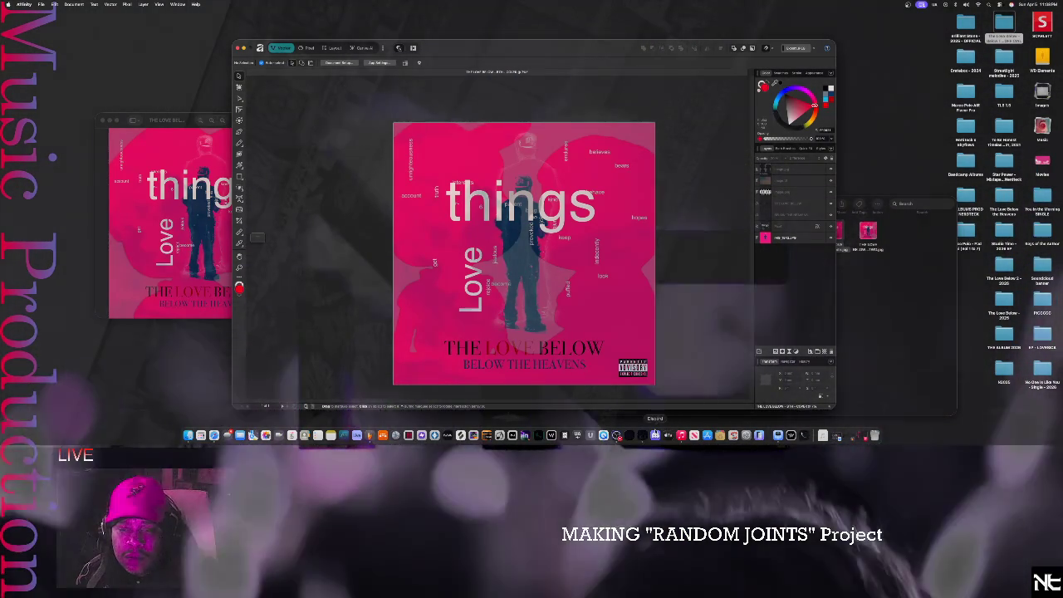
left_click(166, 123)
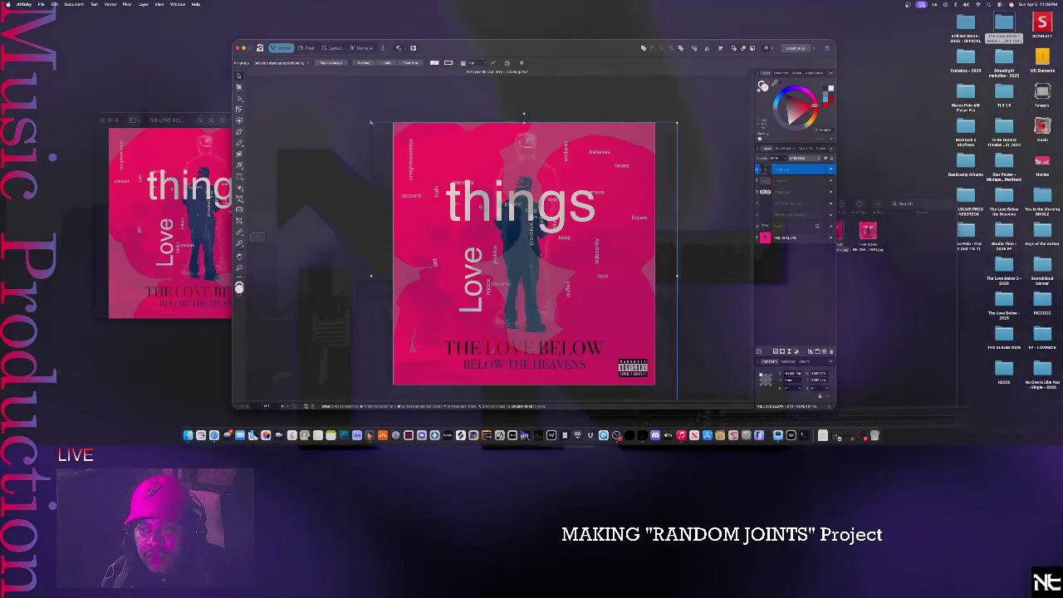
- Scale up the pink background by its corner and edge handles and centre it on the guide
mouse_move(359, 129)
left_mouse_down()
mouse_move(343, 88)
mouse_move(354, 105)
left_mouse_up()
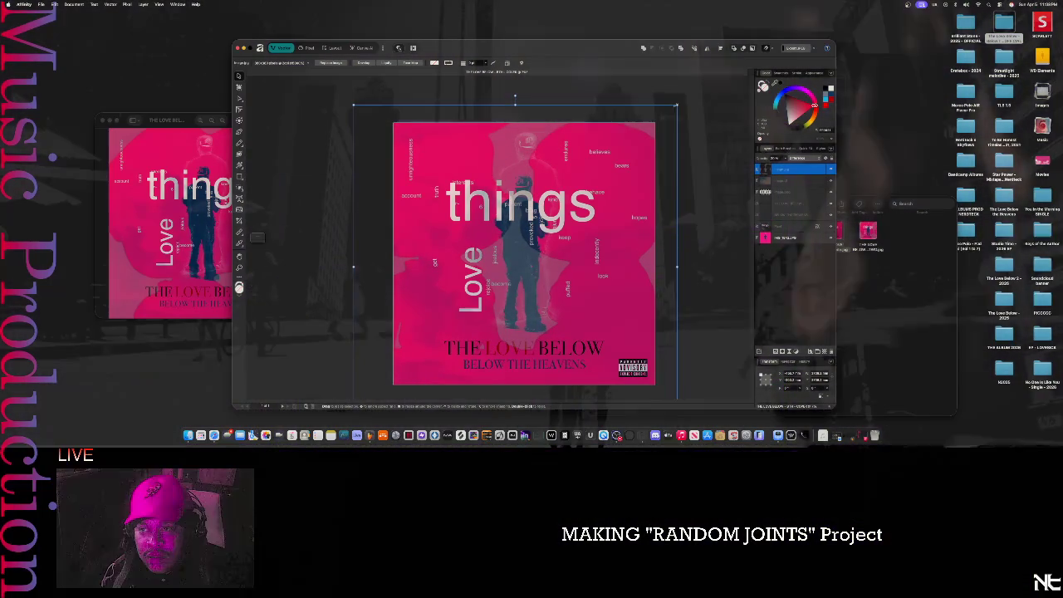
left_click_drag(677, 105, 692, 90)
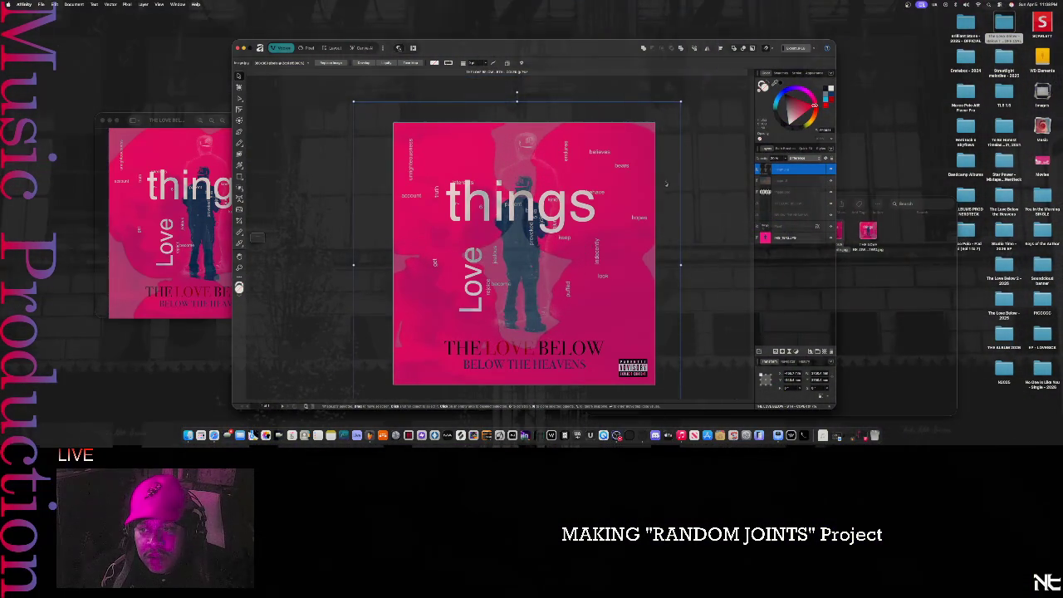
left_click_drag(665, 183, 673, 217)
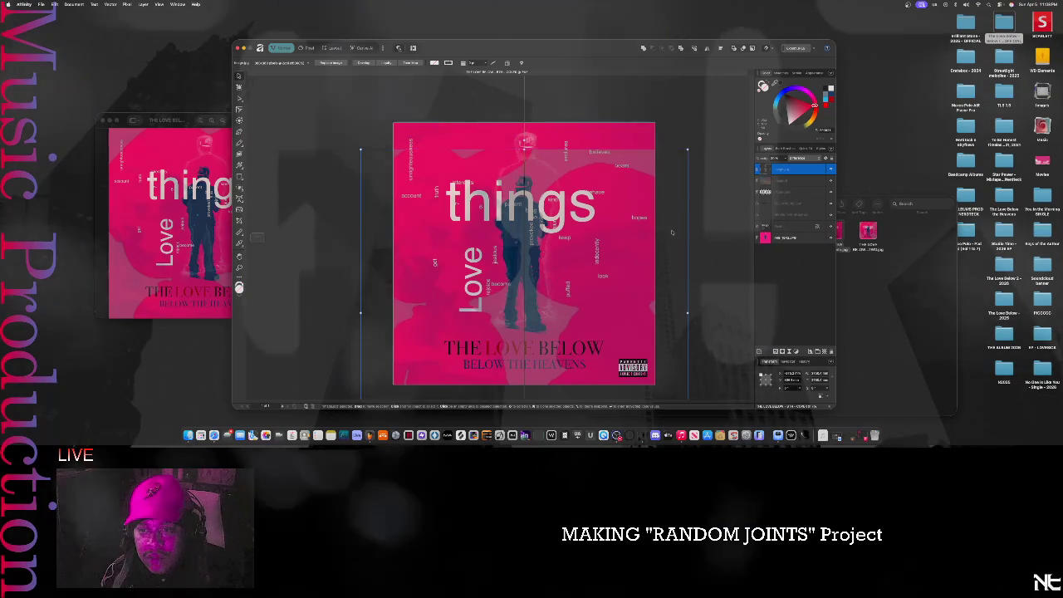
left_click_drag(672, 215, 674, 206)
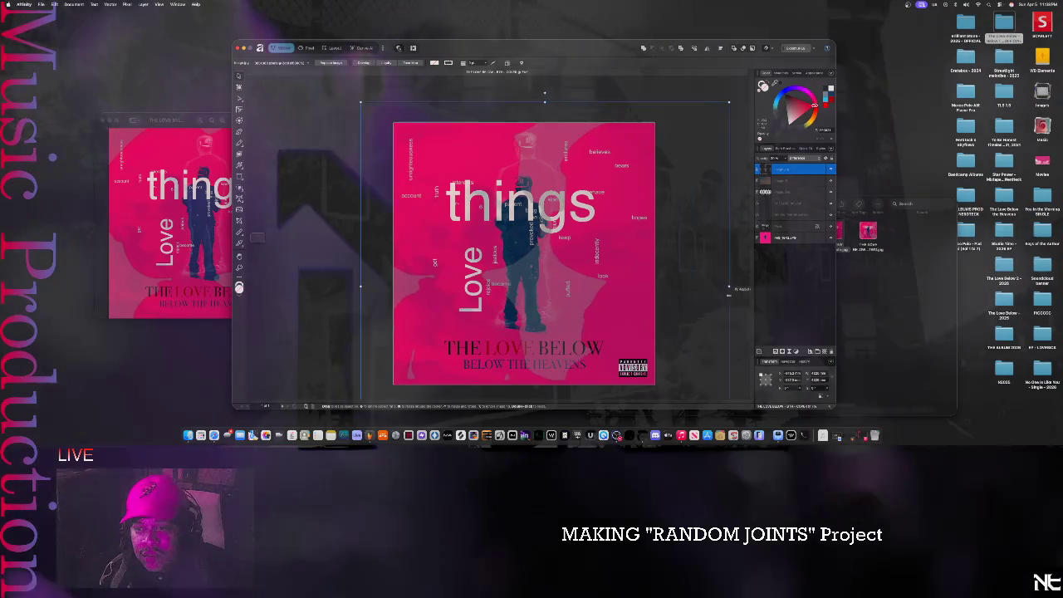
left_click_drag(728, 291, 732, 287)
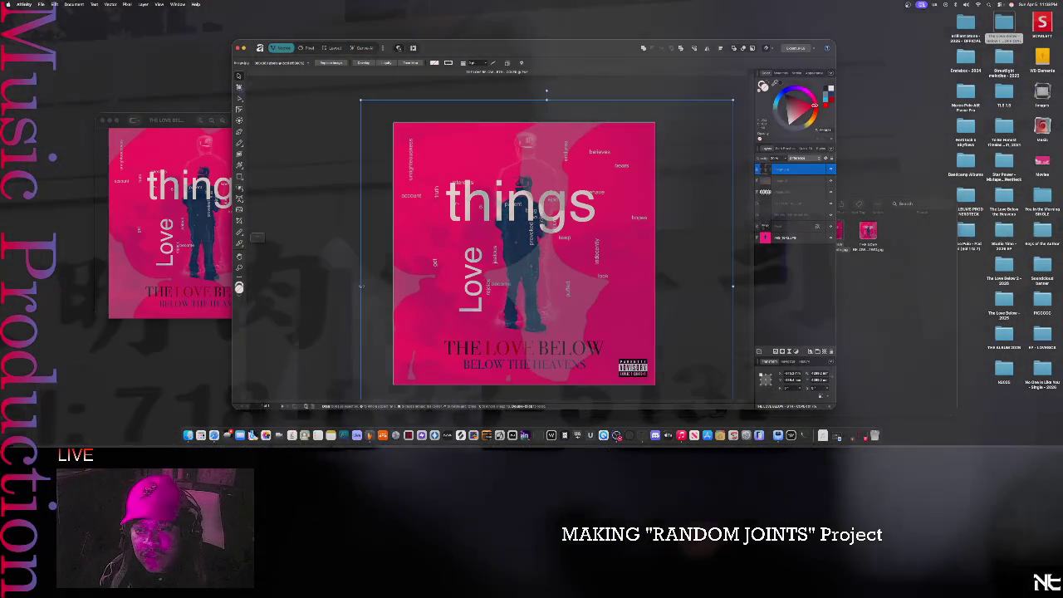
left_click_drag(360, 286, 304, 250)
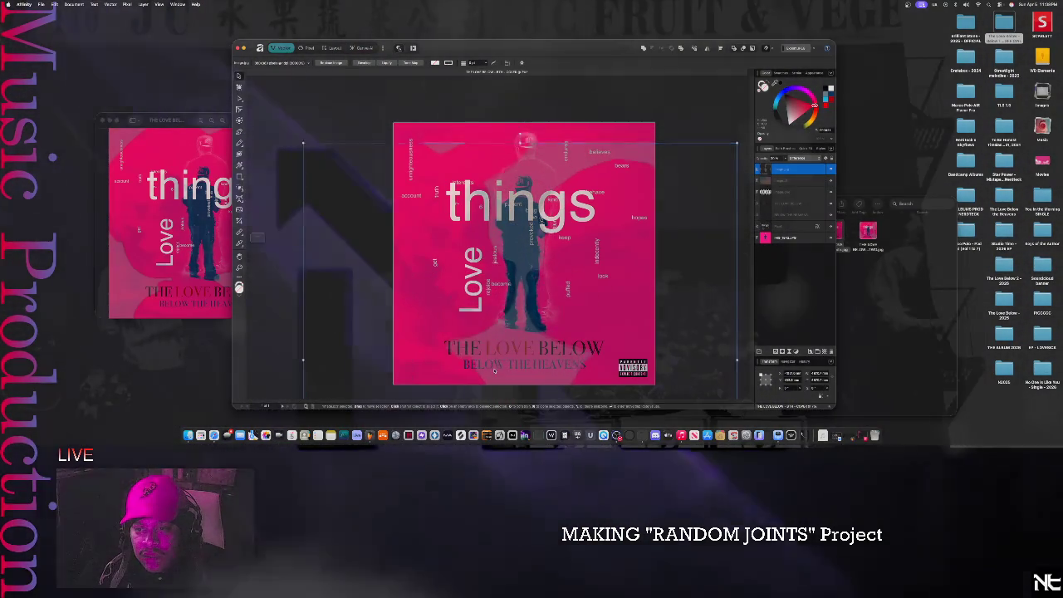
mouse_move(494, 372)
left_mouse_down()
mouse_move(509, 339)
mouse_move(563, 345)
mouse_move(542, 357)
left_mouse_up()
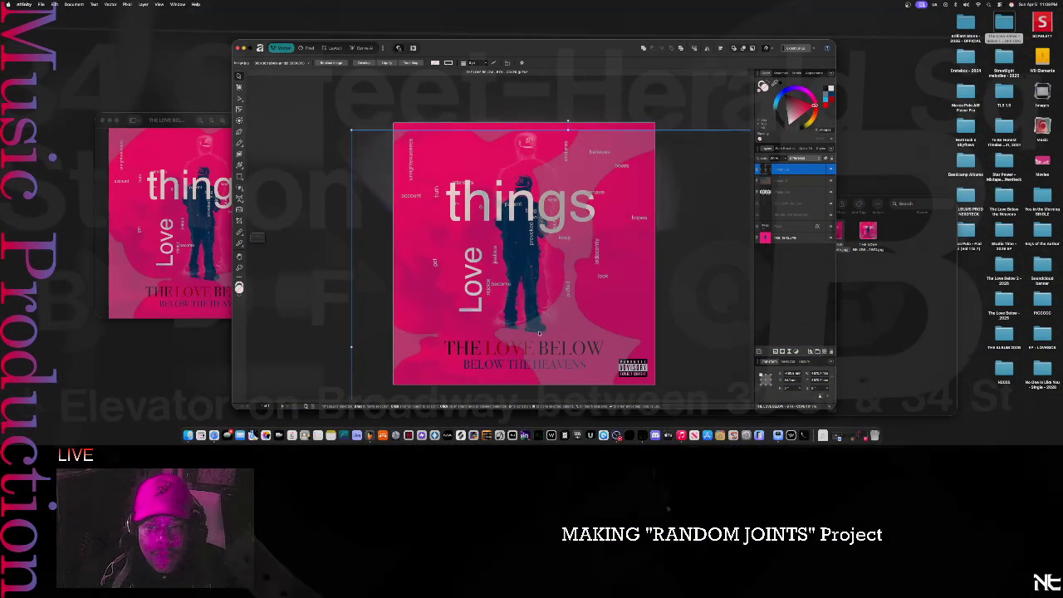
- Reposition and enlarge the background image further so it fills the square canvas
mouse_move(563, 336)
left_mouse_down()
mouse_move(513, 210)
mouse_move(512, 233)
left_mouse_up()
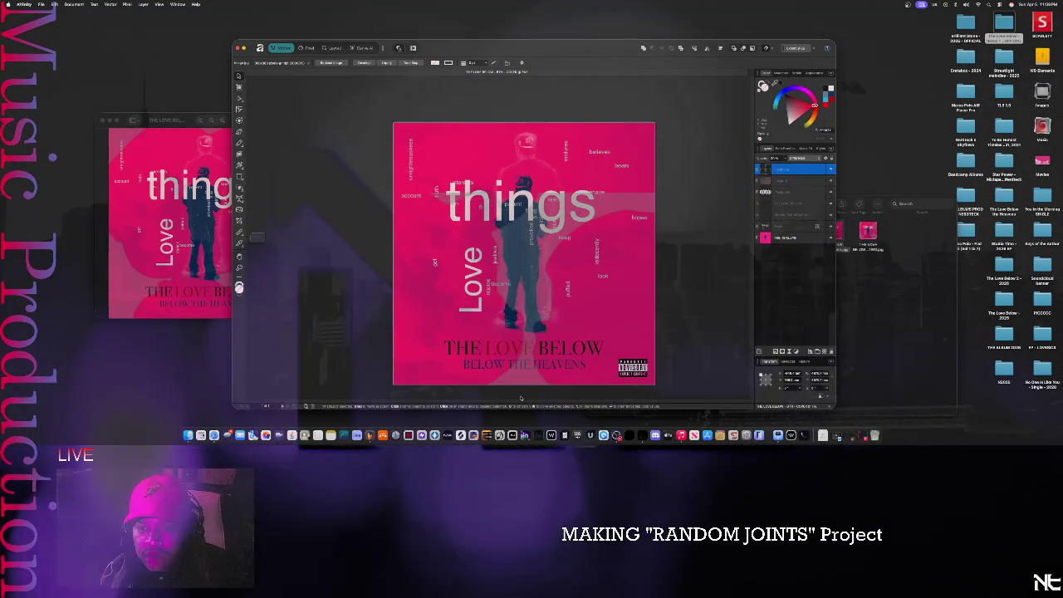
left_click(519, 322)
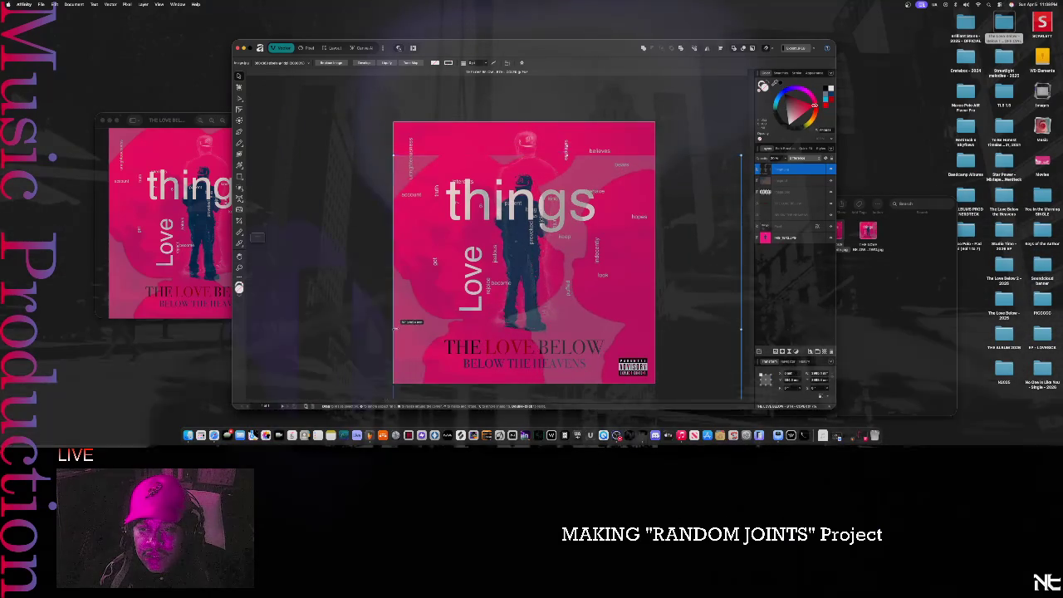
left_click_drag(392, 330, 398, 330)
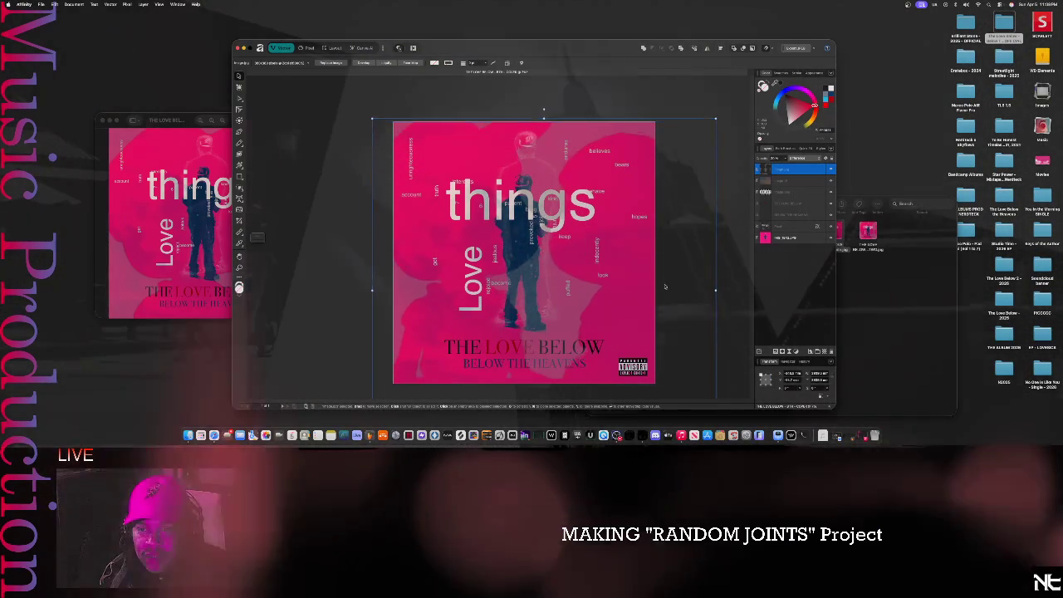
mouse_move(672, 313)
left_mouse_down()
mouse_move(651, 275)
mouse_move(647, 296)
left_mouse_up()
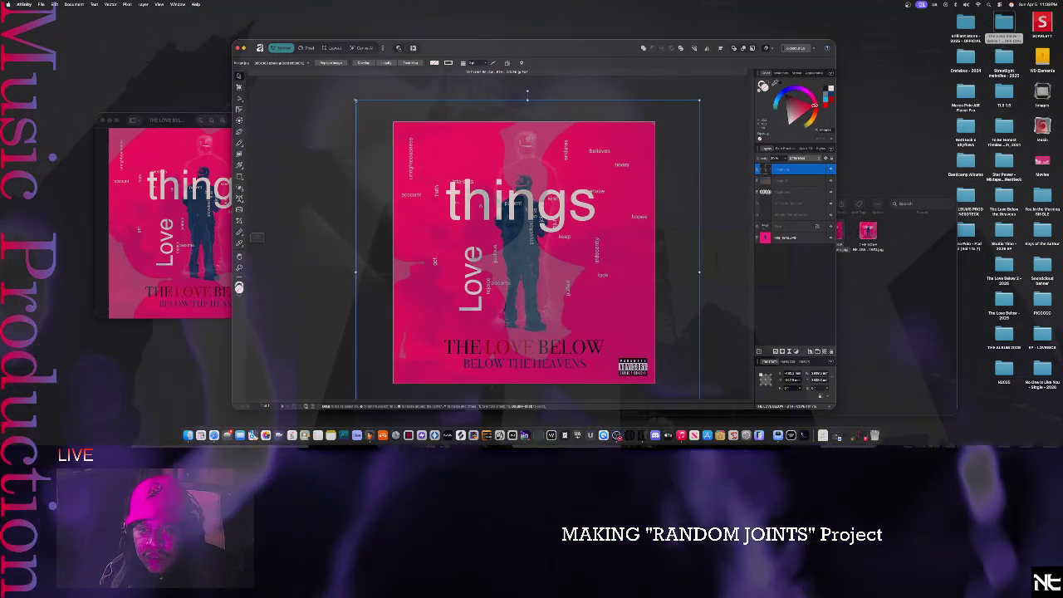
left_click_drag(389, 136, 379, 125)
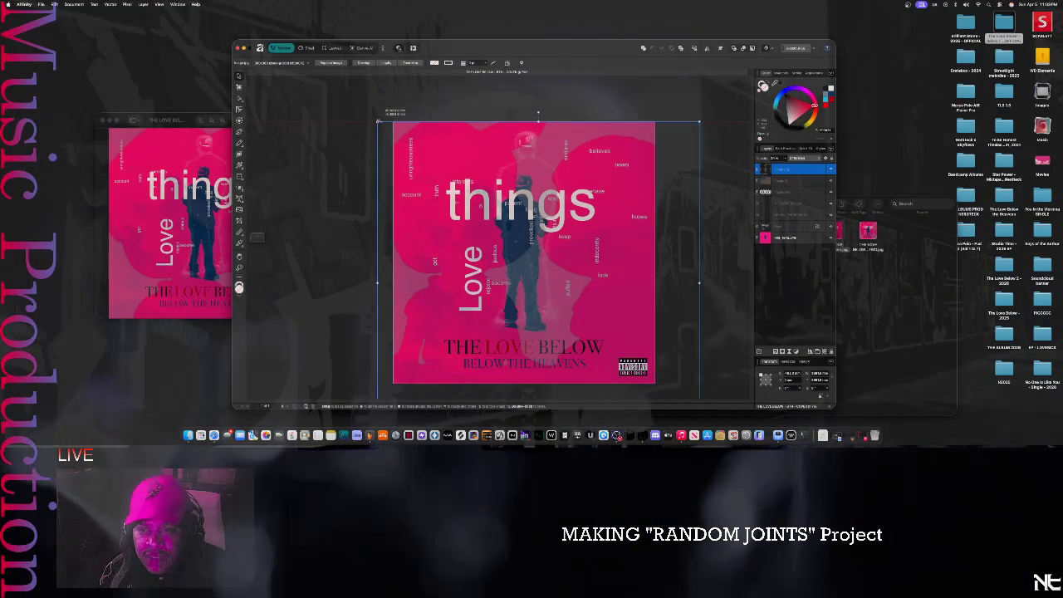
mouse_move(675, 256)
left_mouse_down()
mouse_move(667, 251)
mouse_move(673, 267)
mouse_move(648, 261)
left_mouse_up()
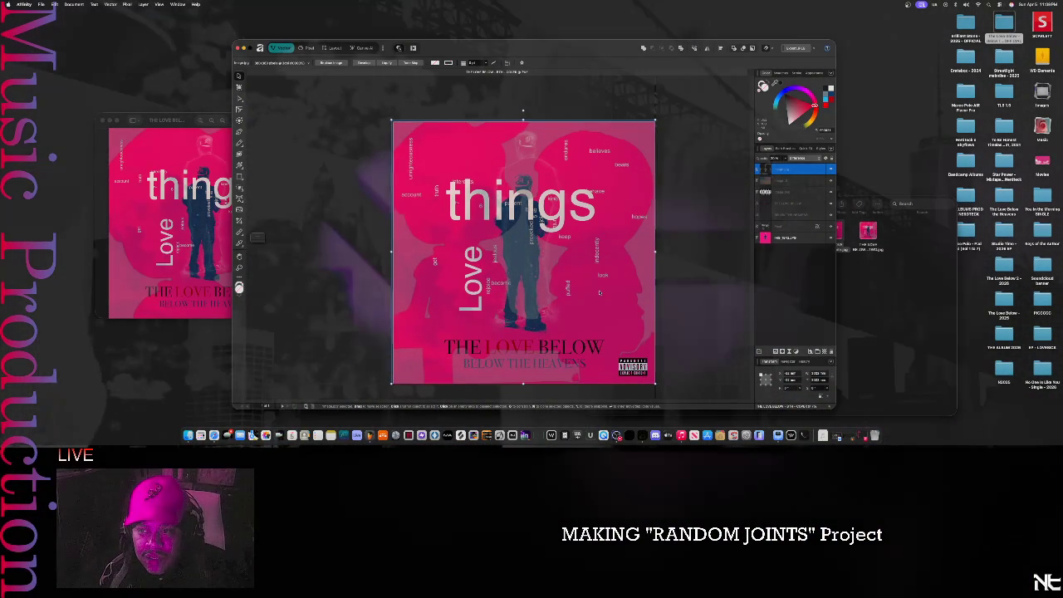
- Slightly enlarge the background, shrink the album-art object, and move the artwork up
left_click_drag(655, 259, 658, 259)
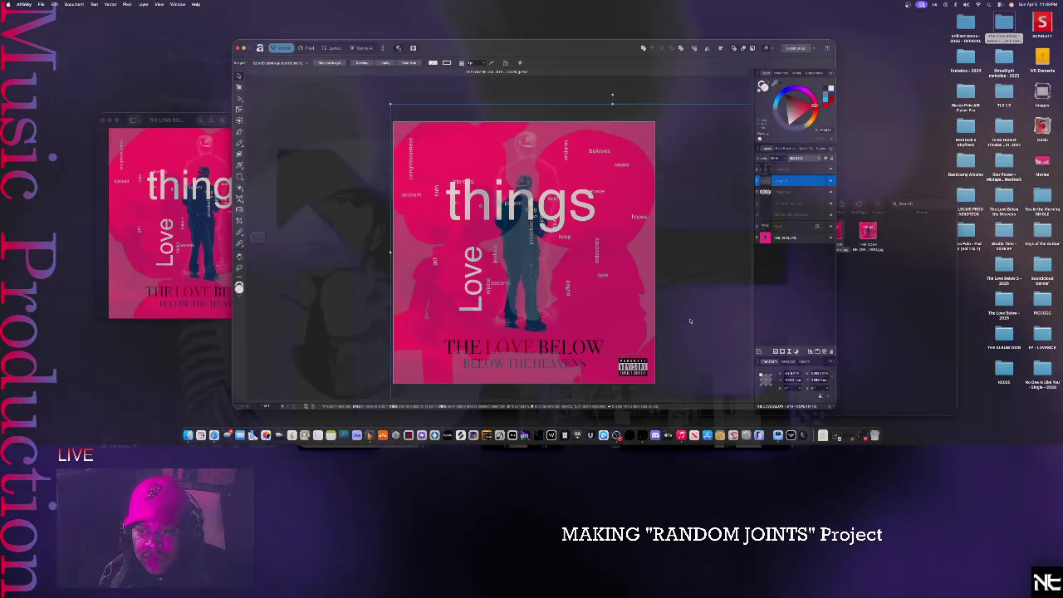
left_click(677, 356)
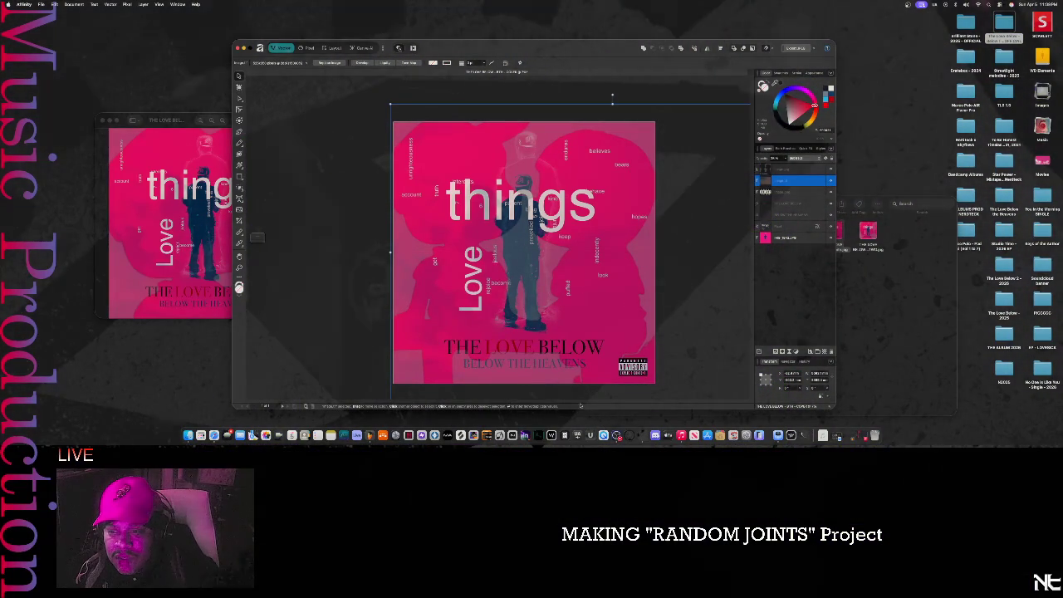
left_click_drag(687, 321, 613, 338)
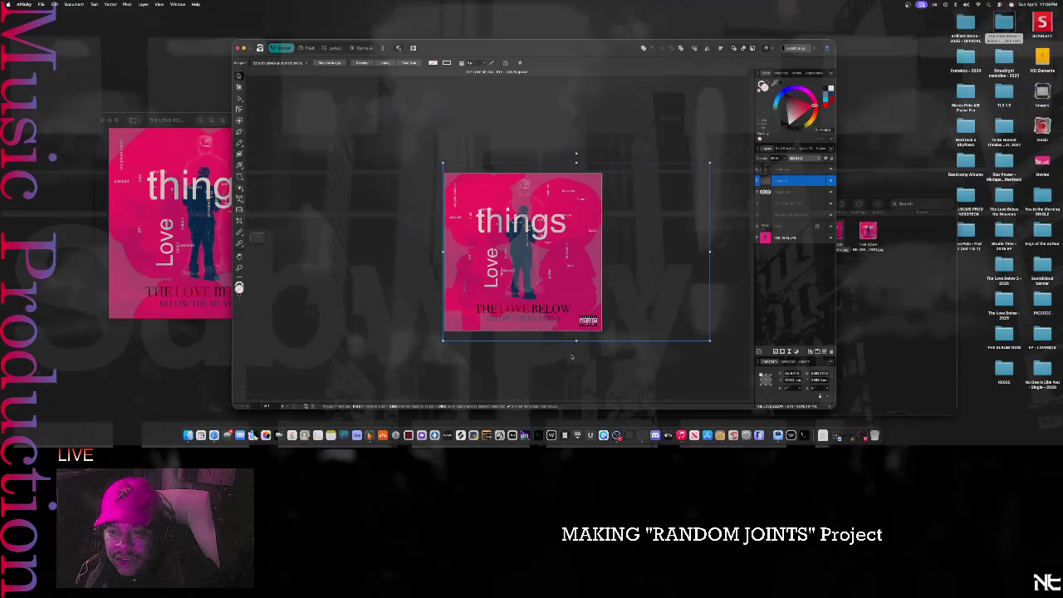
left_click_drag(576, 341, 578, 360)
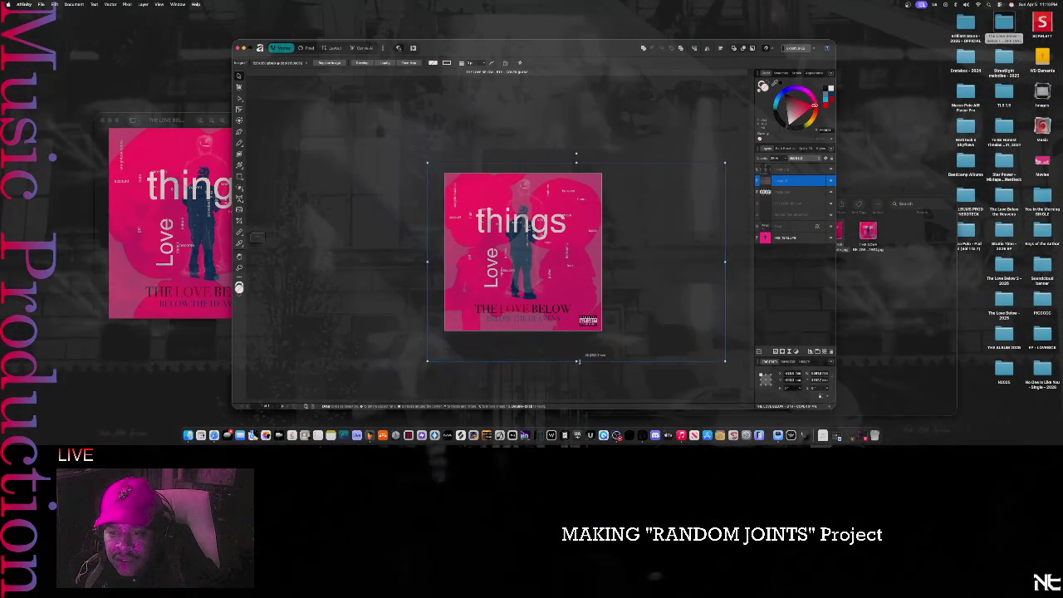
mouse_move(587, 427)
left_mouse_down()
mouse_move(585, 289)
mouse_move(577, 292)
left_mouse_up()
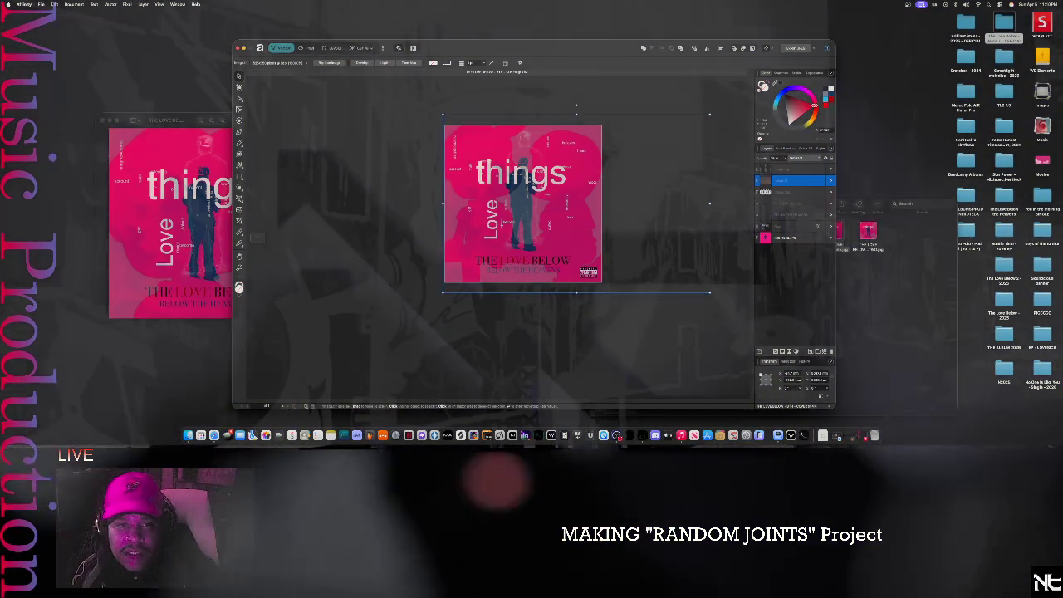
- Undo the last transform on the artwork and expand the cover group's layers
left_click(54, 4)
left_click(73, 15)
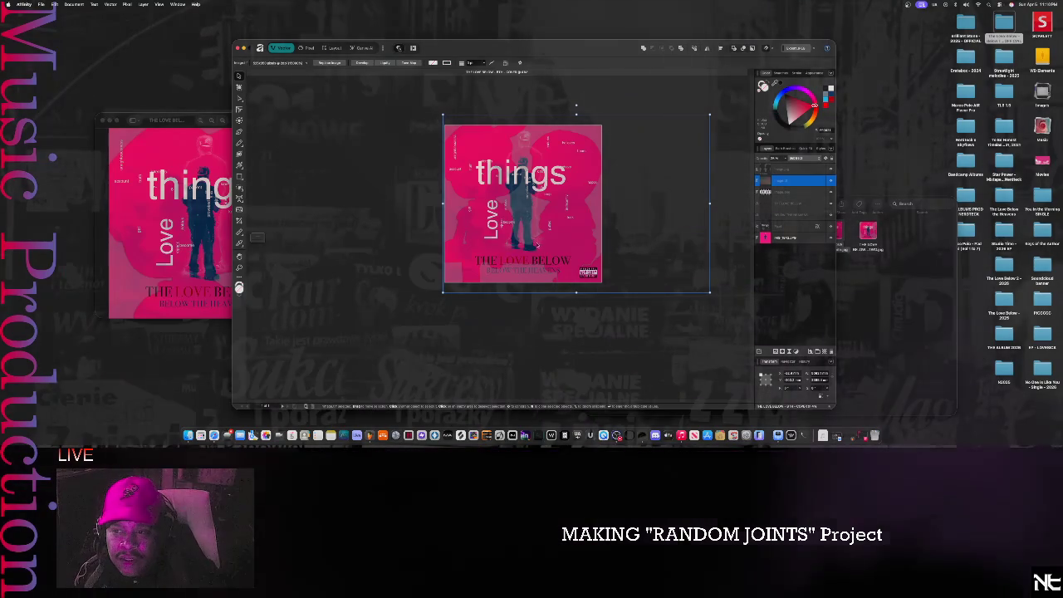
left_click(776, 192)
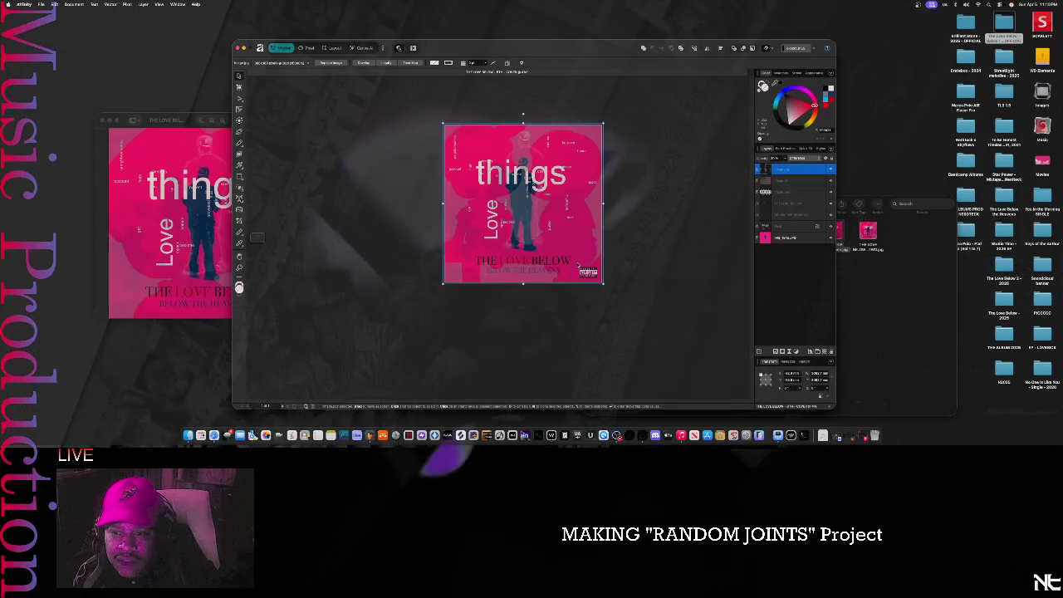
- Align the cover artwork and its bounds to the canvas, then shift the Affinity window right
mouse_move(579, 264)
left_mouse_down()
mouse_move(523, 289)
mouse_move(601, 246)
mouse_move(462, 301)
left_mouse_up()
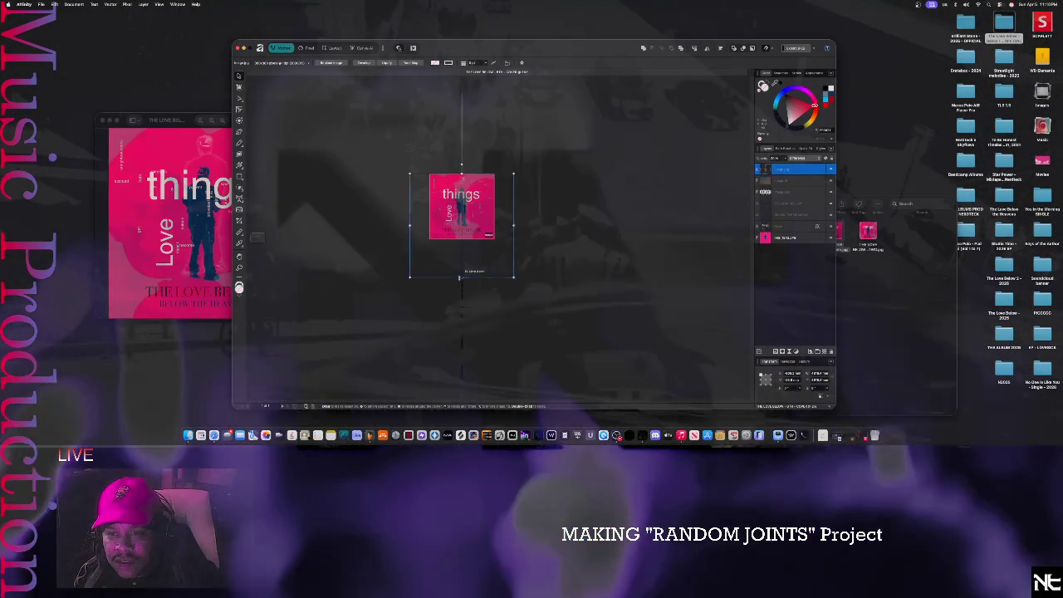
left_click_drag(461, 348, 462, 264)
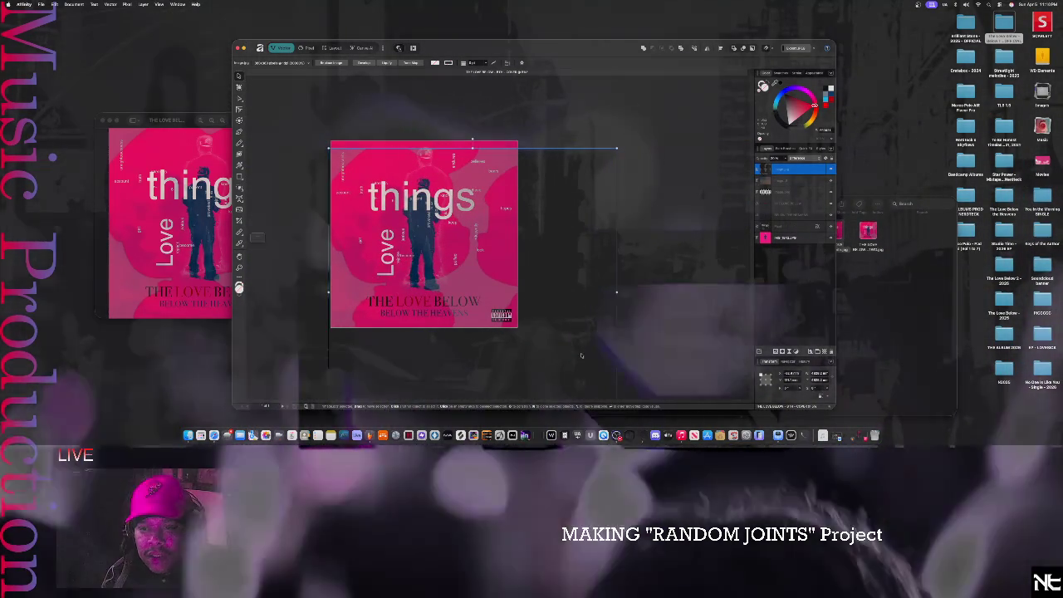
mouse_move(576, 349)
left_mouse_down()
mouse_move(585, 369)
mouse_move(607, 364)
mouse_move(585, 350)
left_mouse_up()
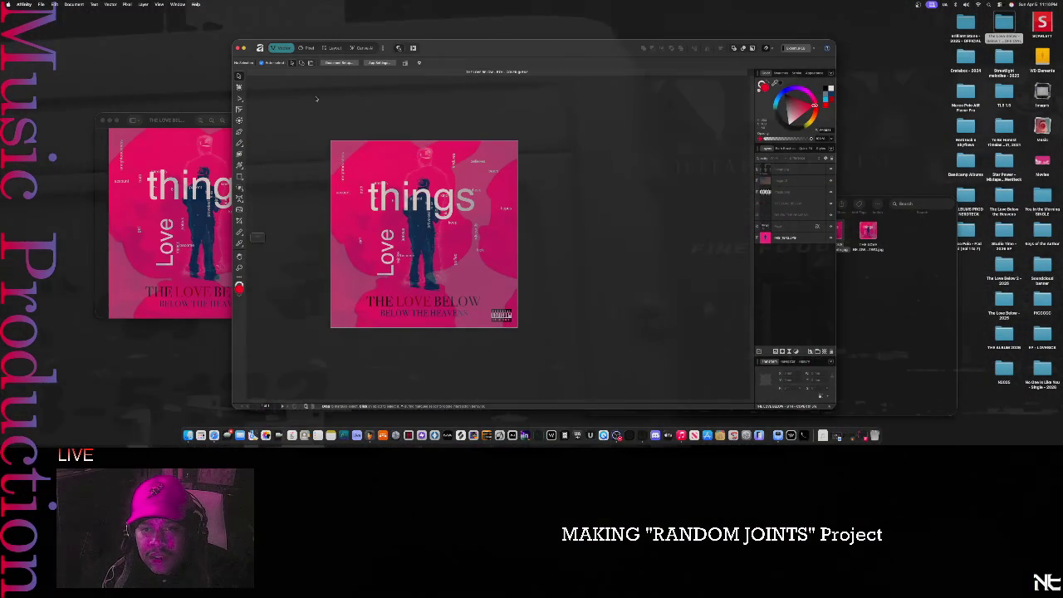
left_click_drag(454, 49, 568, 31)
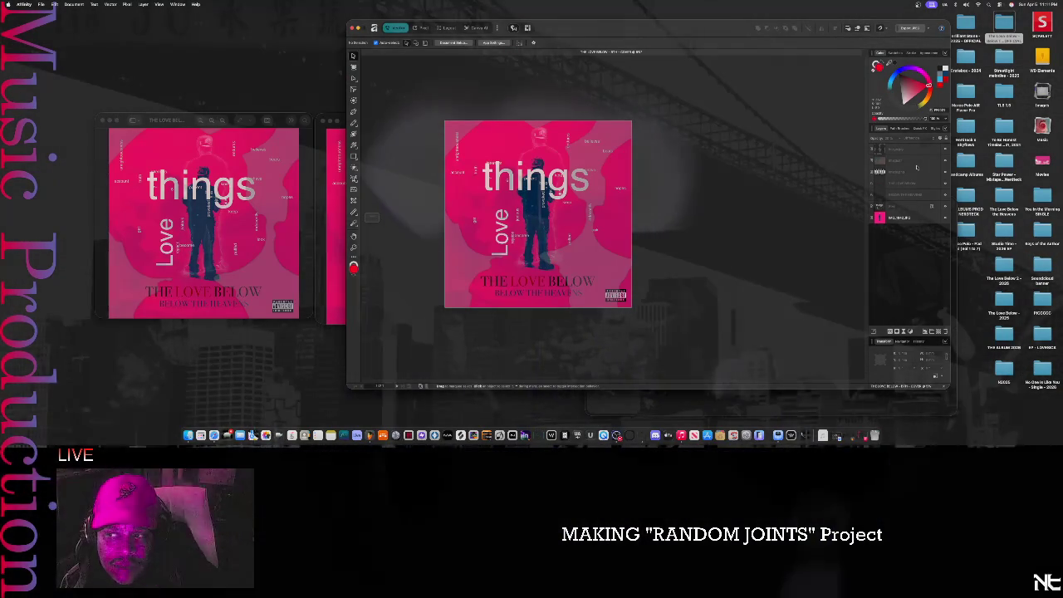
- Select and deselect the cover layer, then zoom to fit the whole cover in view
left_click(917, 165)
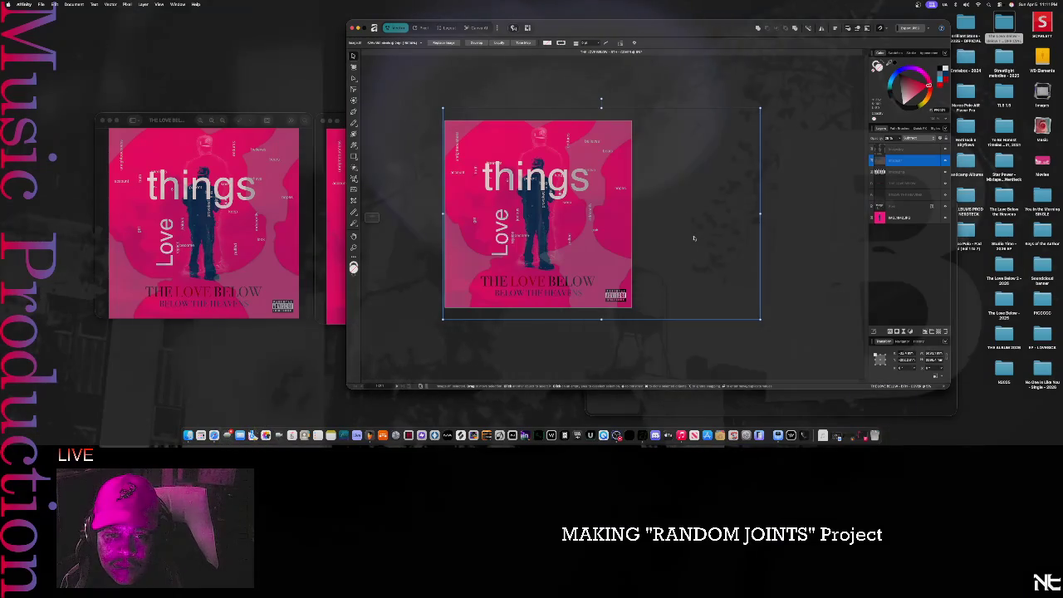
left_click(826, 225)
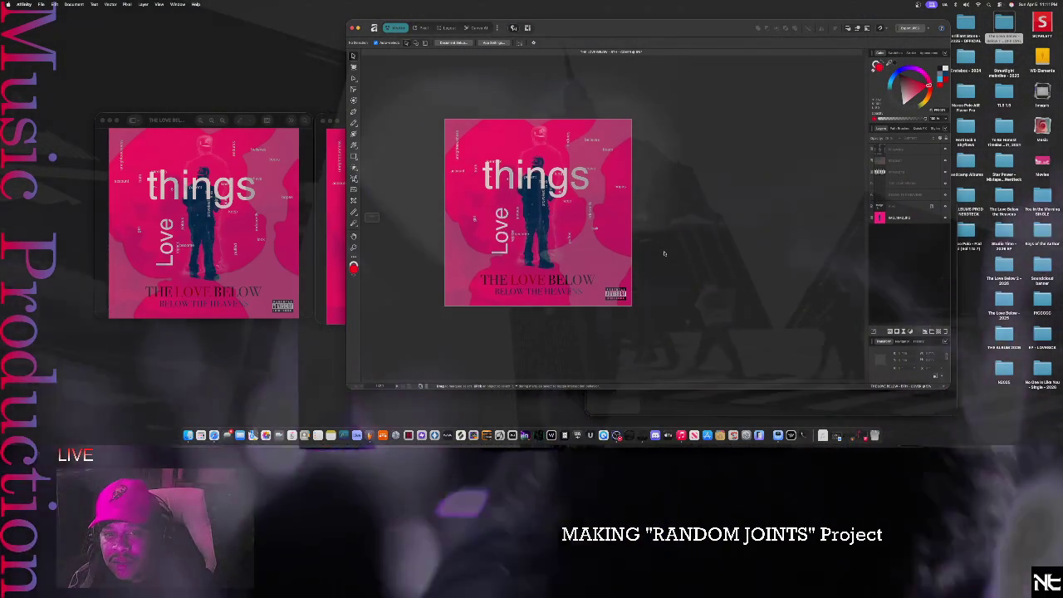
scroll(664, 253, "down", 2)
scroll(664, 254, "down", 2)
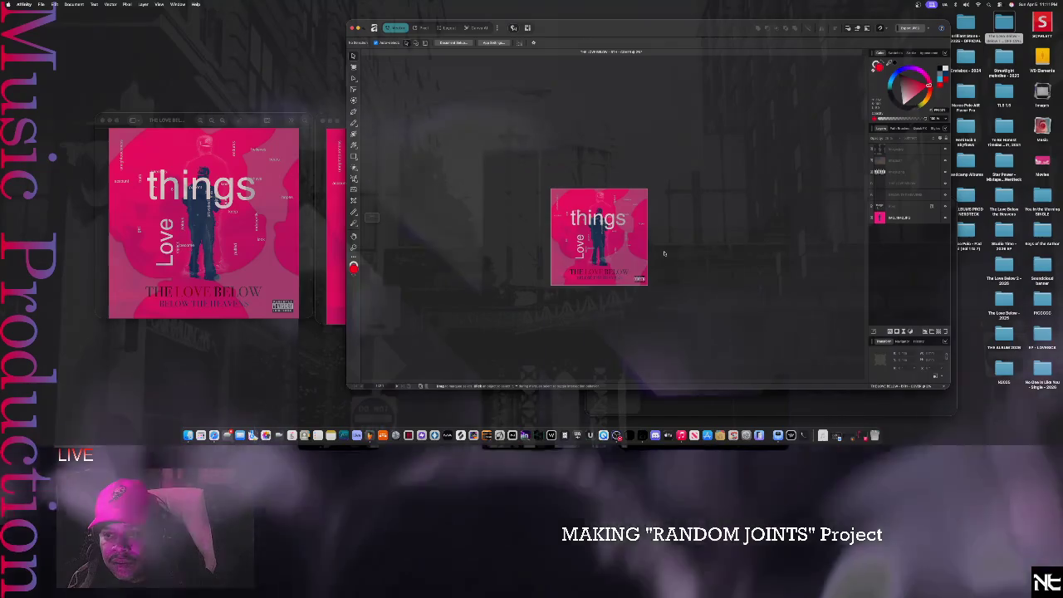
scroll(664, 253, "down", 2)
scroll(670, 214, "up", 4)
scroll(669, 214, "up", 2)
key("super+0")
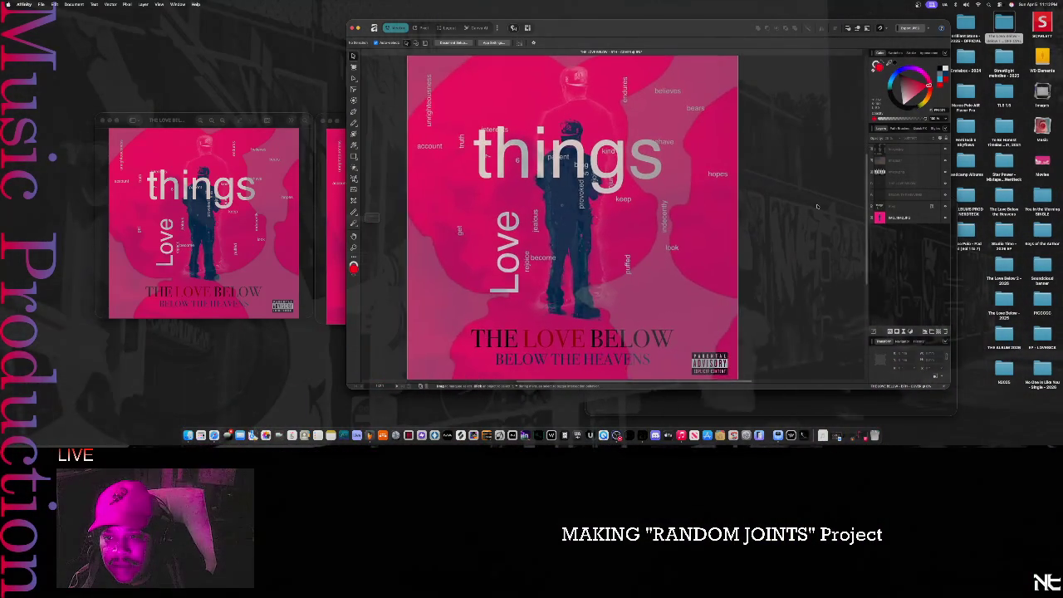
scroll(816, 206, "down", 1)
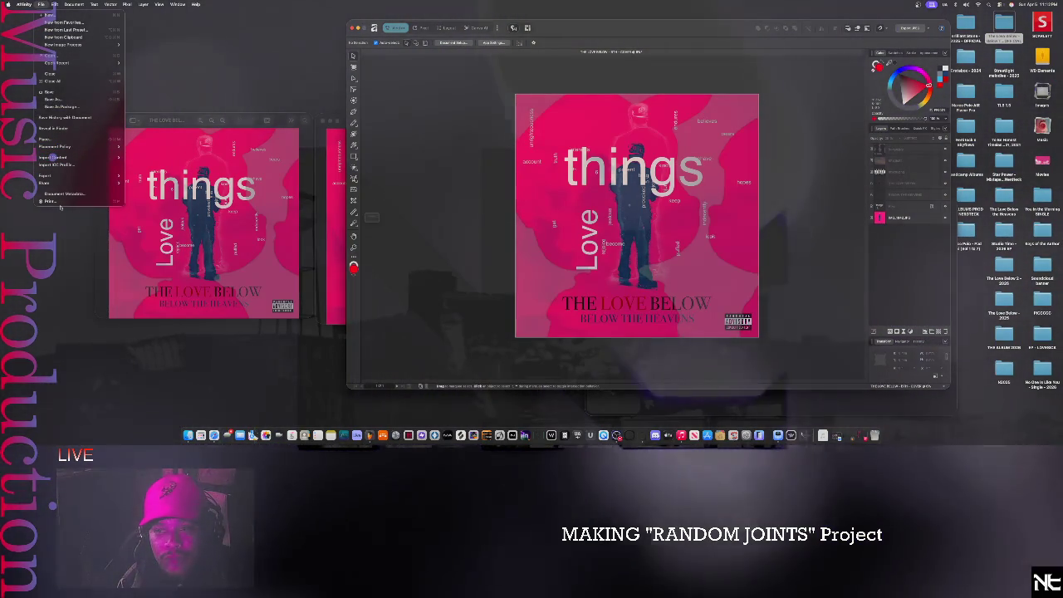
mouse_move(46, 175)
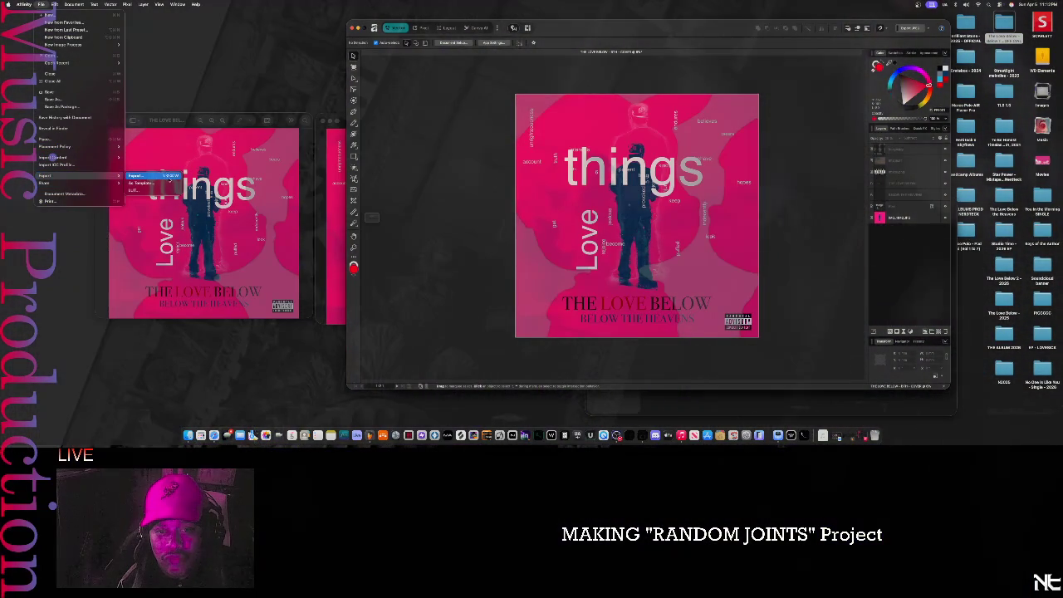
- Export the cover as a high-quality JPEG to the album folder, replacing the existing file
left_click(160, 178)
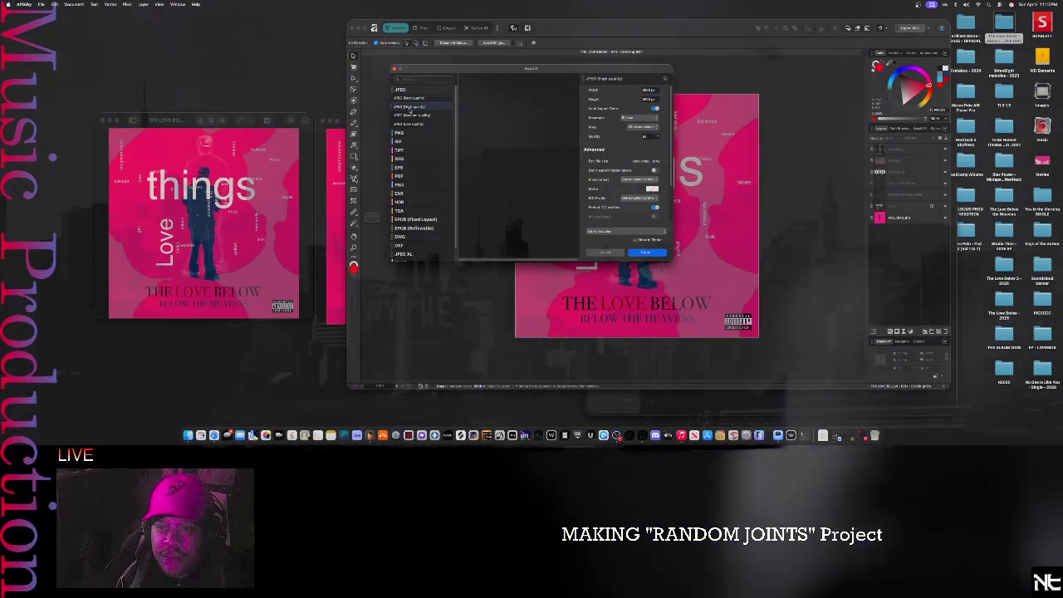
left_click(410, 106)
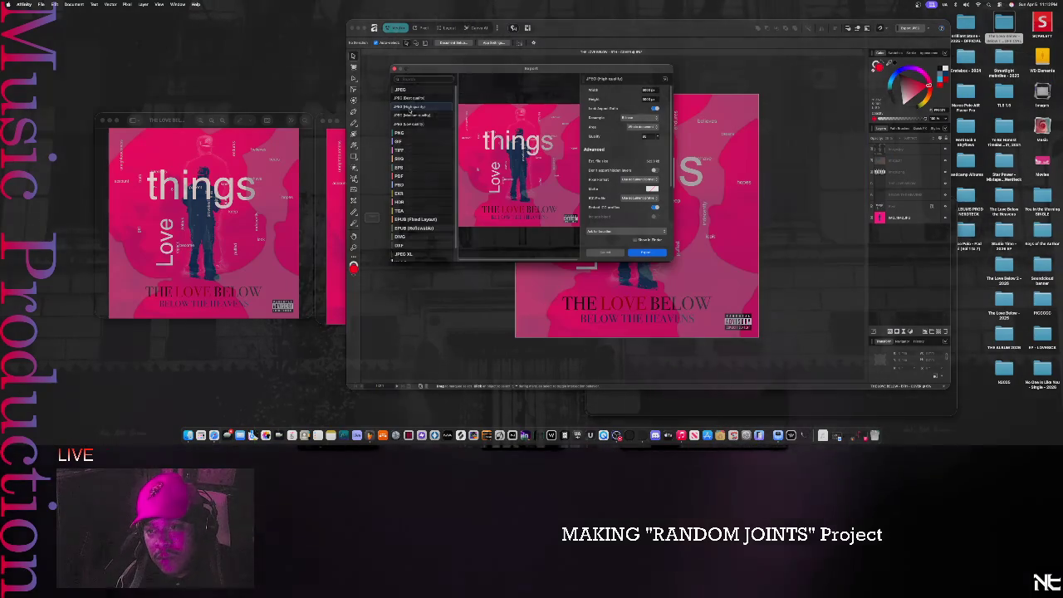
left_click(651, 253)
left_click(560, 183)
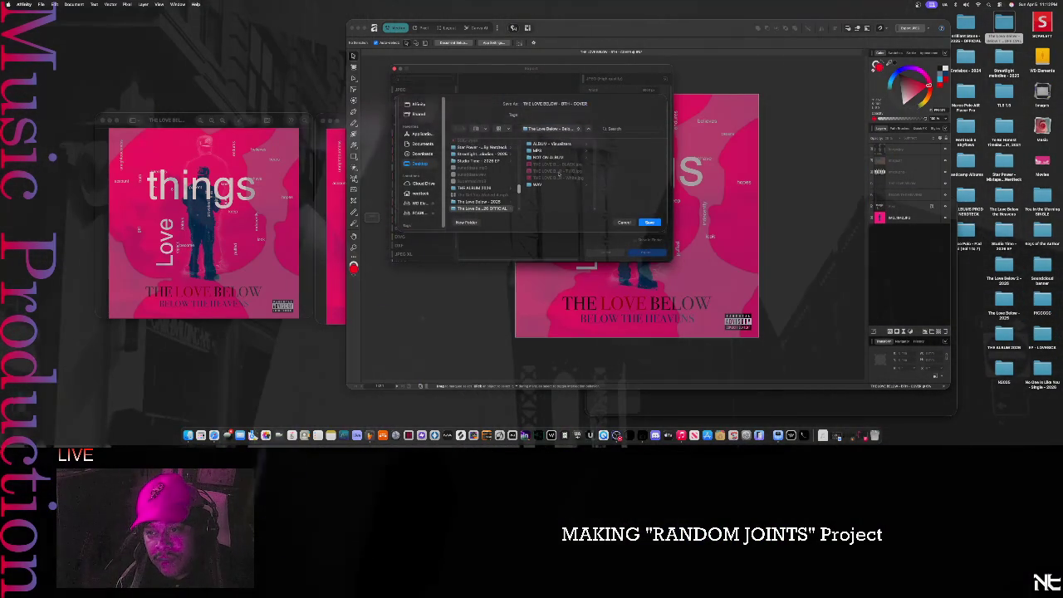
left_click(650, 223)
left_click(546, 200)
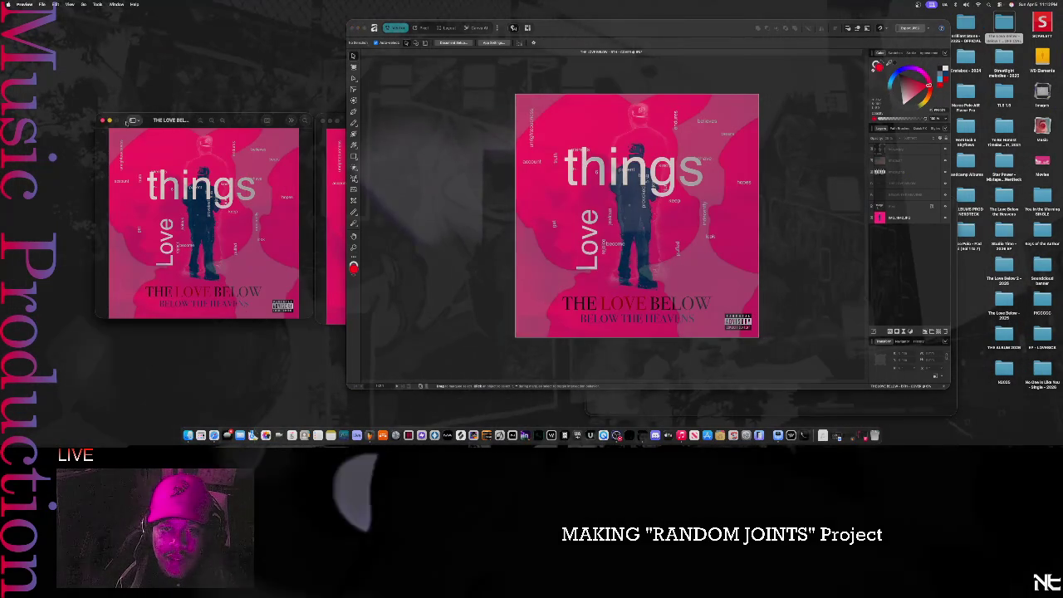
- Minimize Affinity and open the newly exported cover JPEG from Finder in Preview
left_click_drag(125, 121, 344, 120)
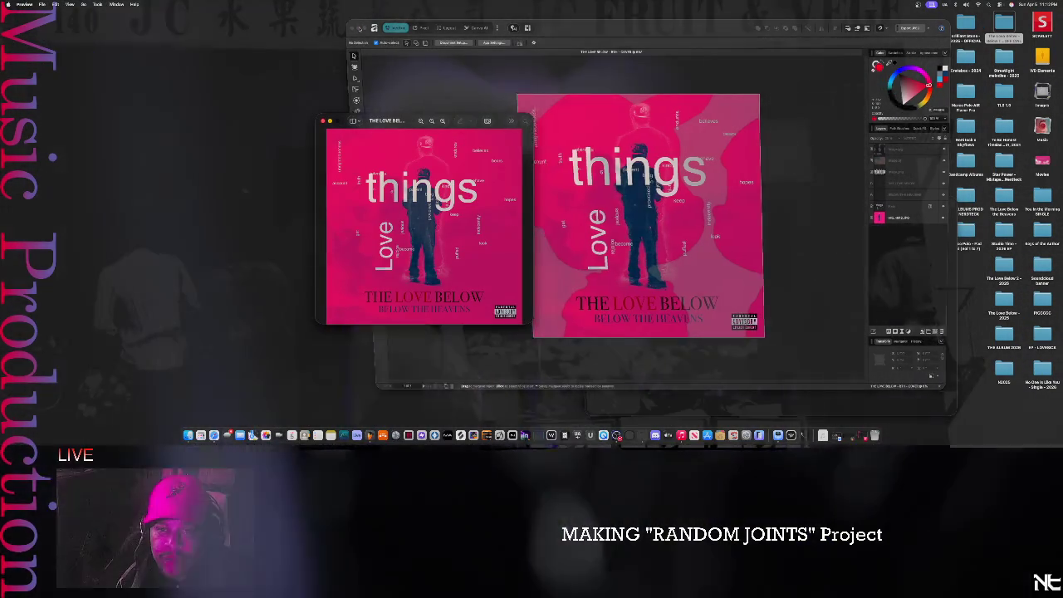
key("super+m")
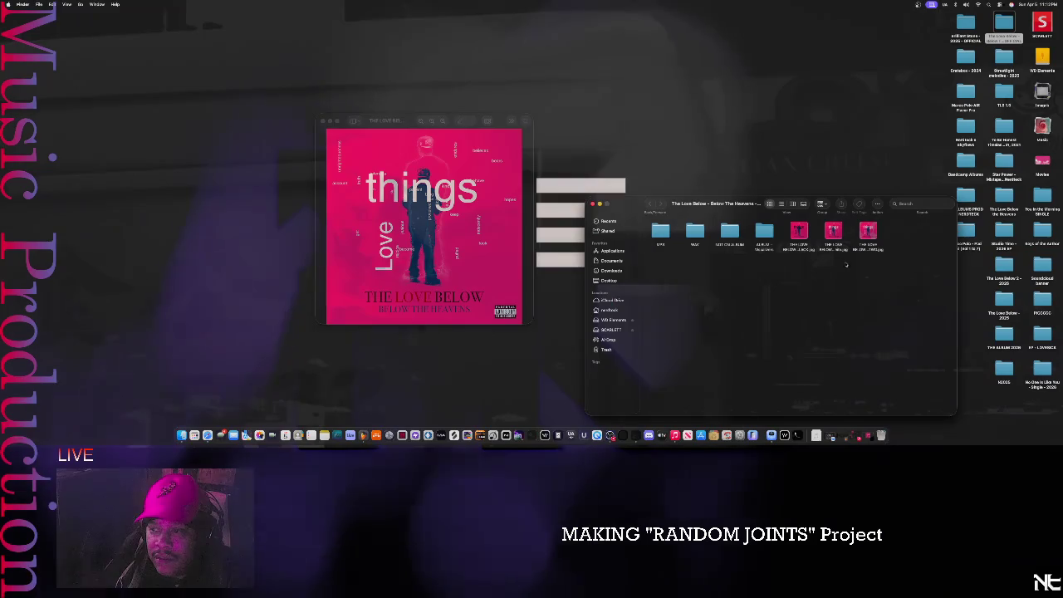
left_click(866, 259)
double_click(867, 237)
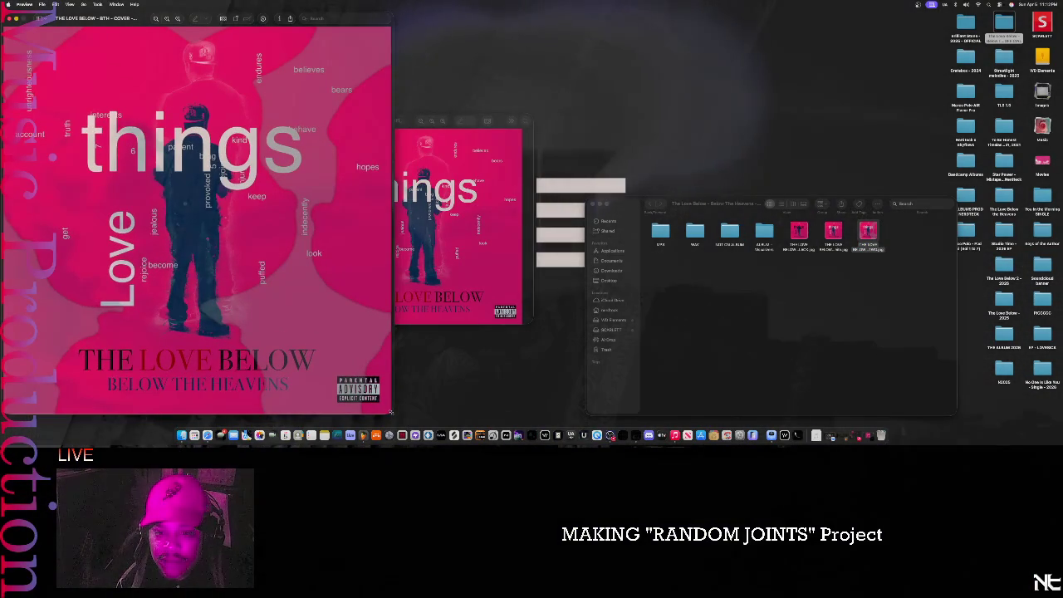
- Resize and arrange the two Preview cover windows side by side
left_click_drag(391, 411, 246, 222)
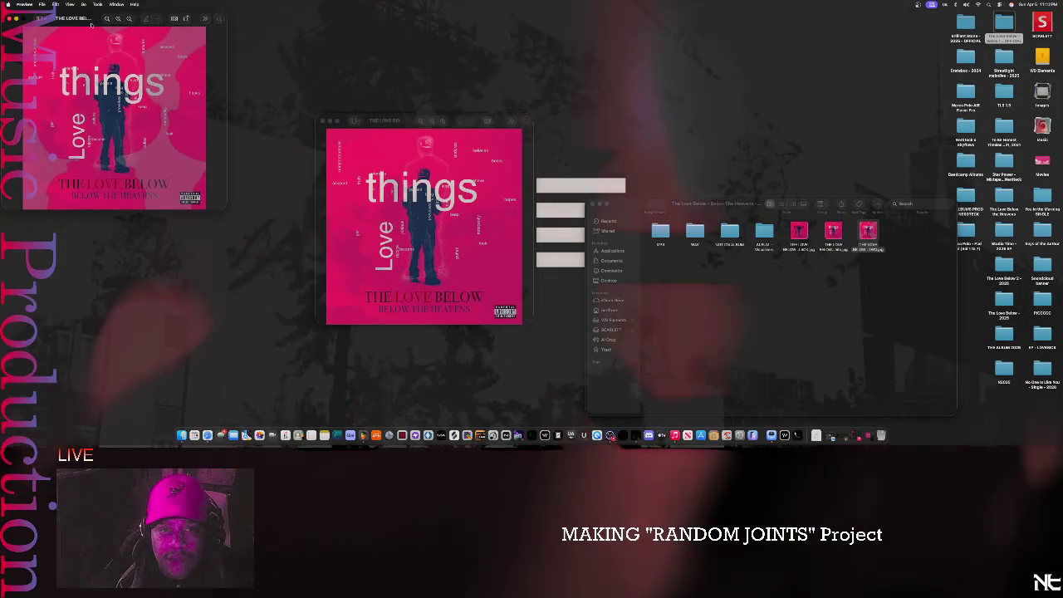
left_click_drag(90, 22, 152, 129)
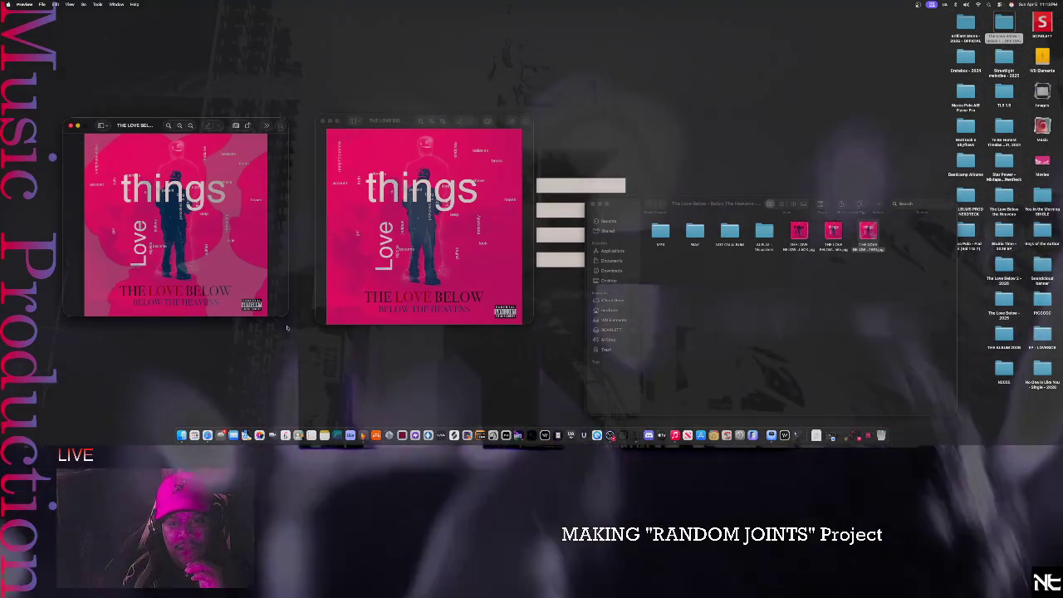
left_click_drag(283, 314, 294, 323)
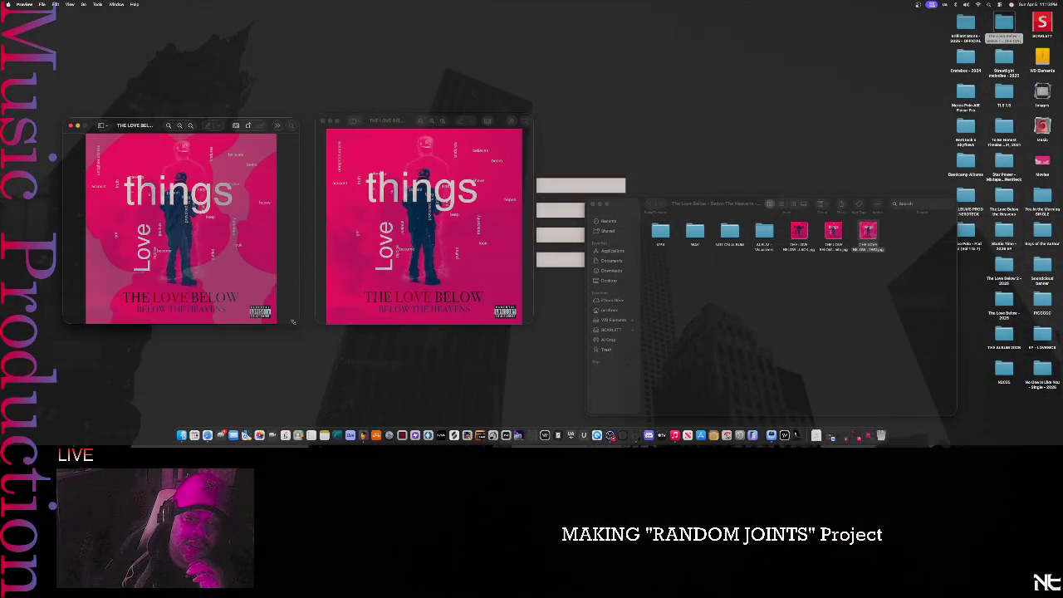
left_click_drag(362, 358, 766, 396)
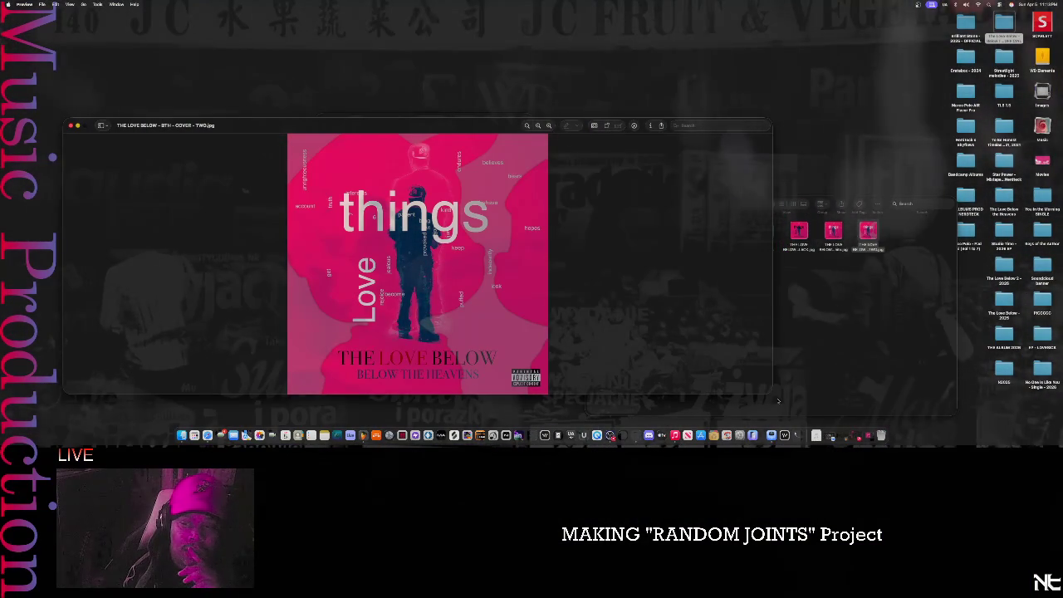
left_click_drag(765, 392, 370, 181)
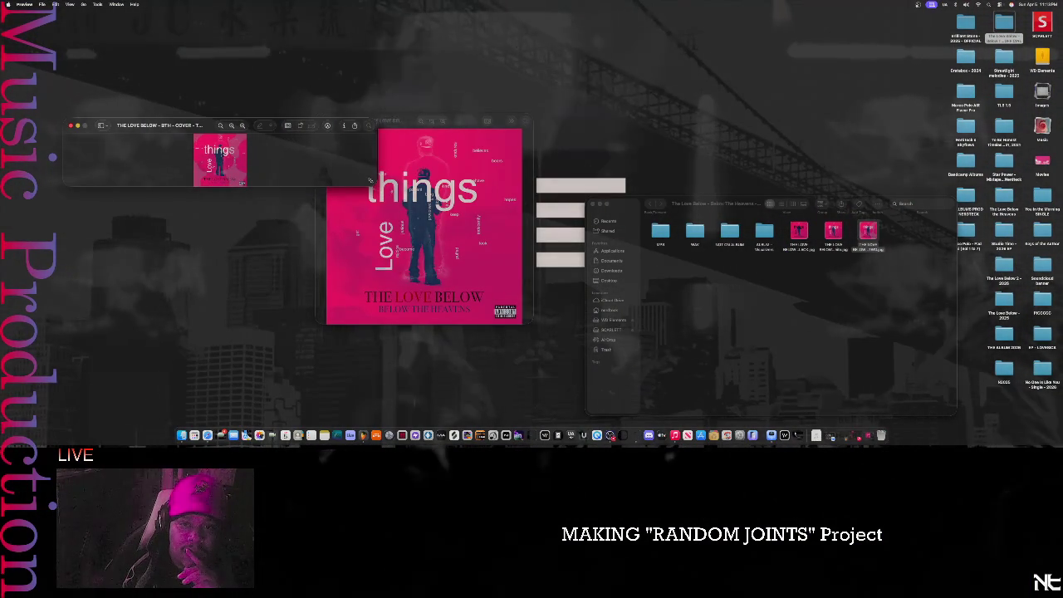
left_click_drag(371, 180, 364, 185)
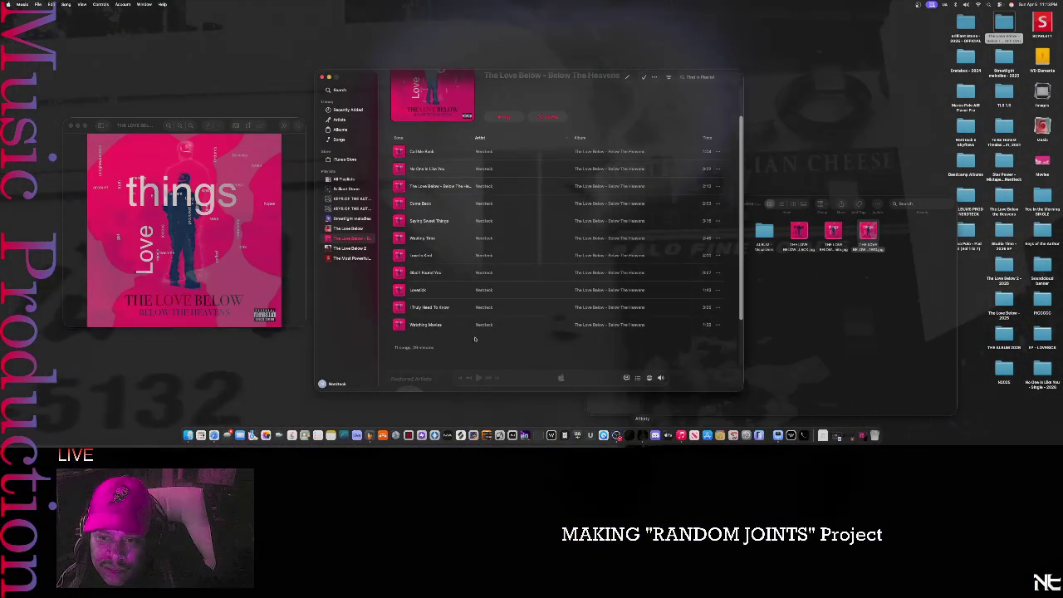
- Scroll Music's track list to the top, close Music, and restore the minimized Affinity cover
scroll(399, 160, "up", 2)
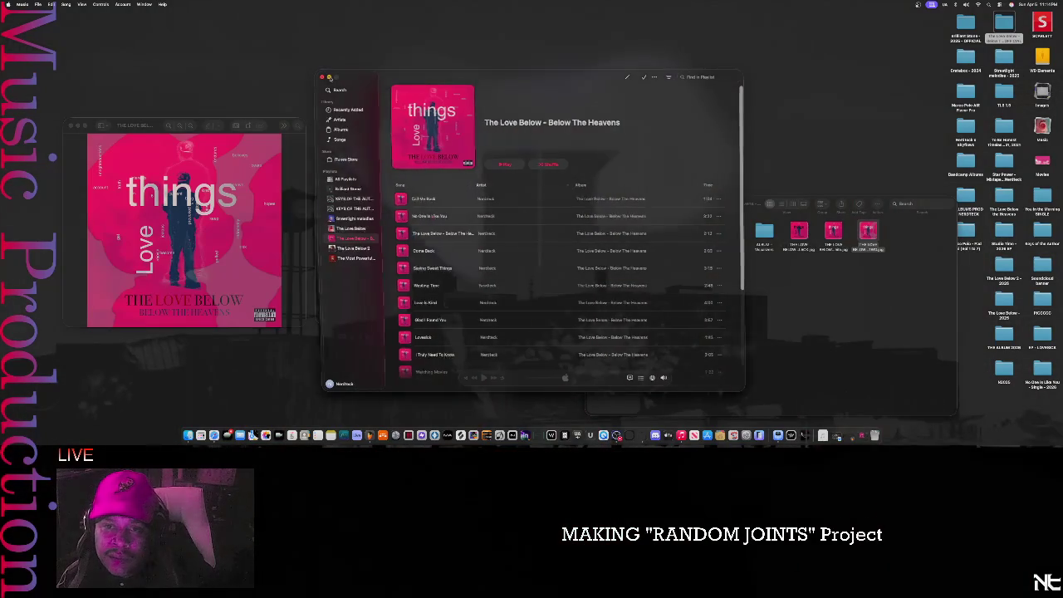
left_click(323, 78)
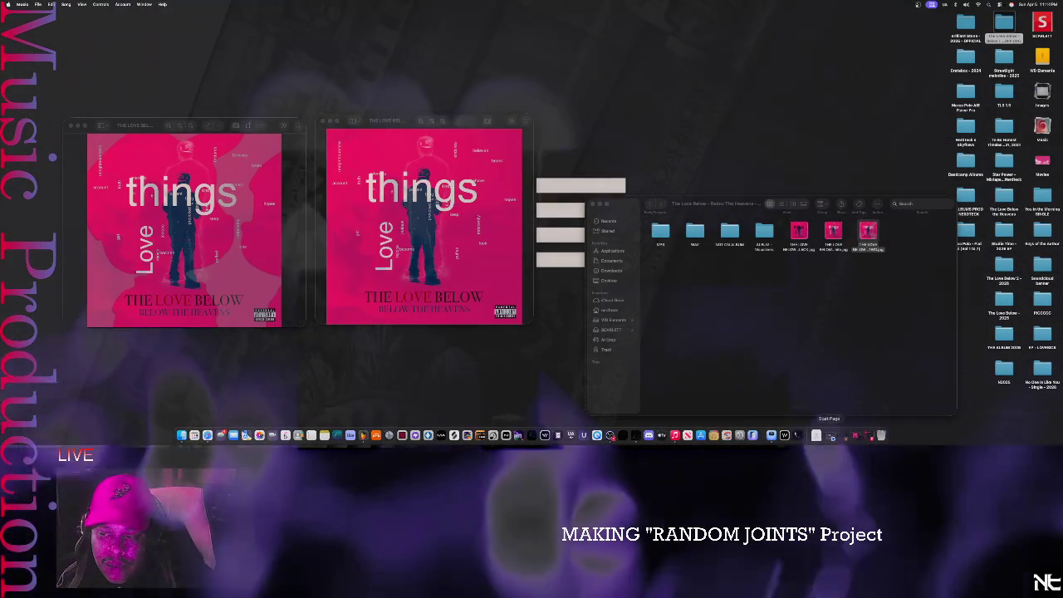
left_click(641, 442)
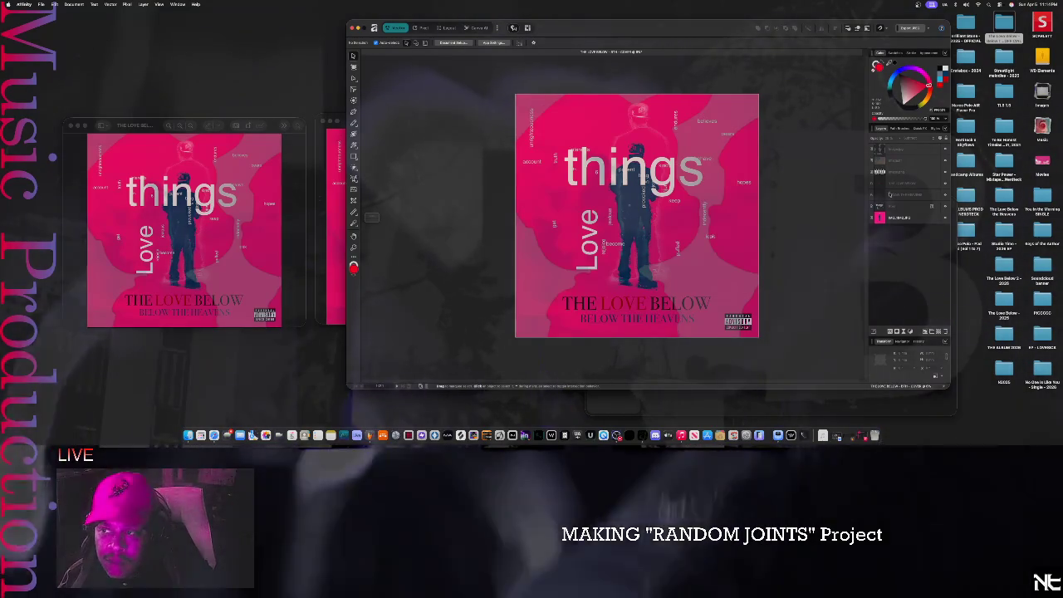
- Toggle the pink background blobs layer's visibility, leaving it hidden
left_click(944, 150)
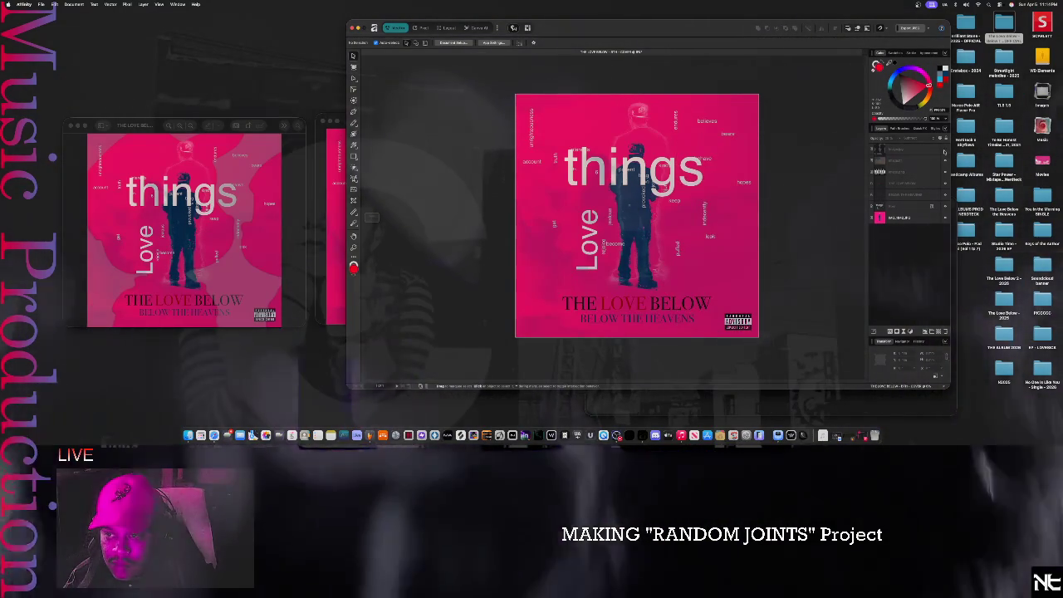
left_click(945, 151)
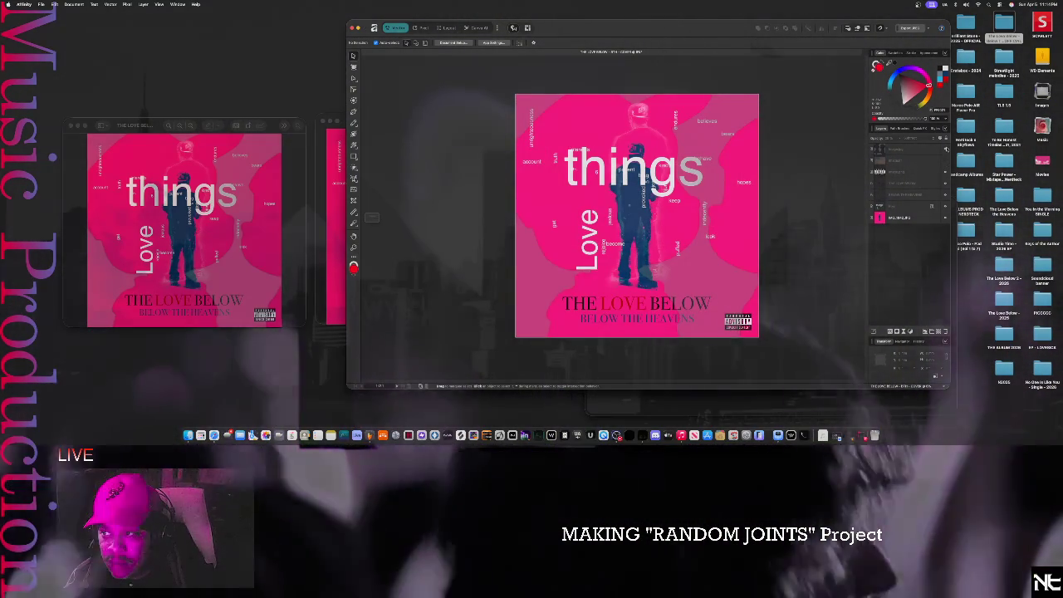
left_click(944, 150)
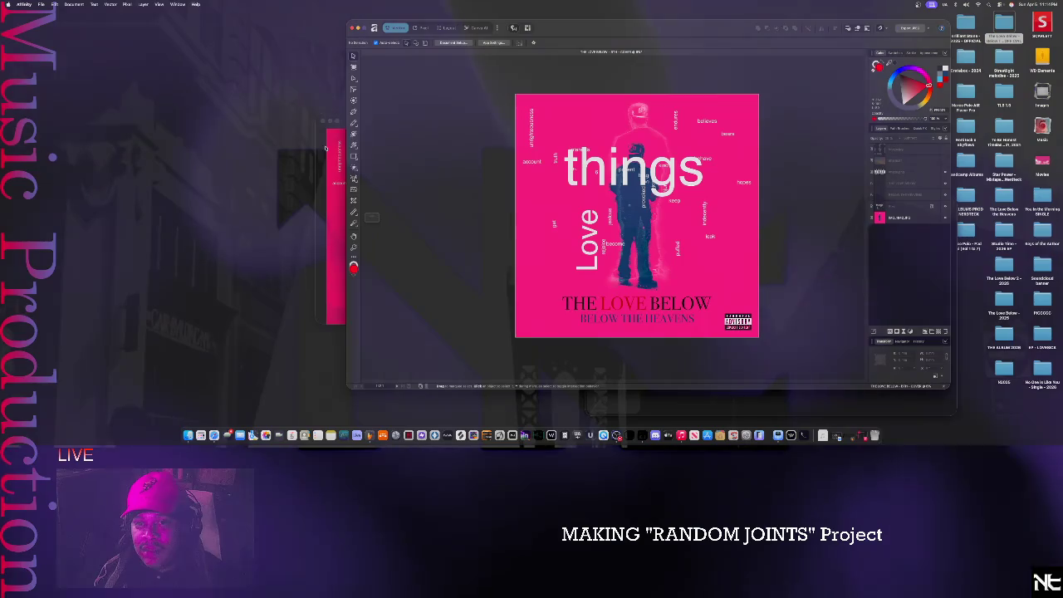
- Place the Preview copy left of the Affinity document, reselect the cover layer, and show the File menu
left_click(336, 166)
left_click_drag(385, 126, 166, 123)
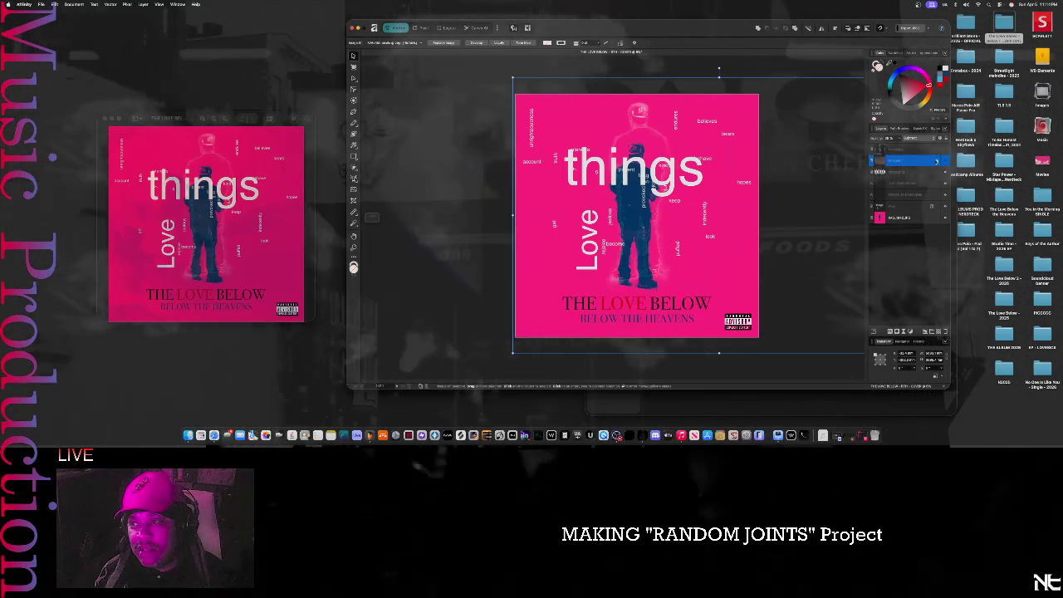
left_click(945, 162)
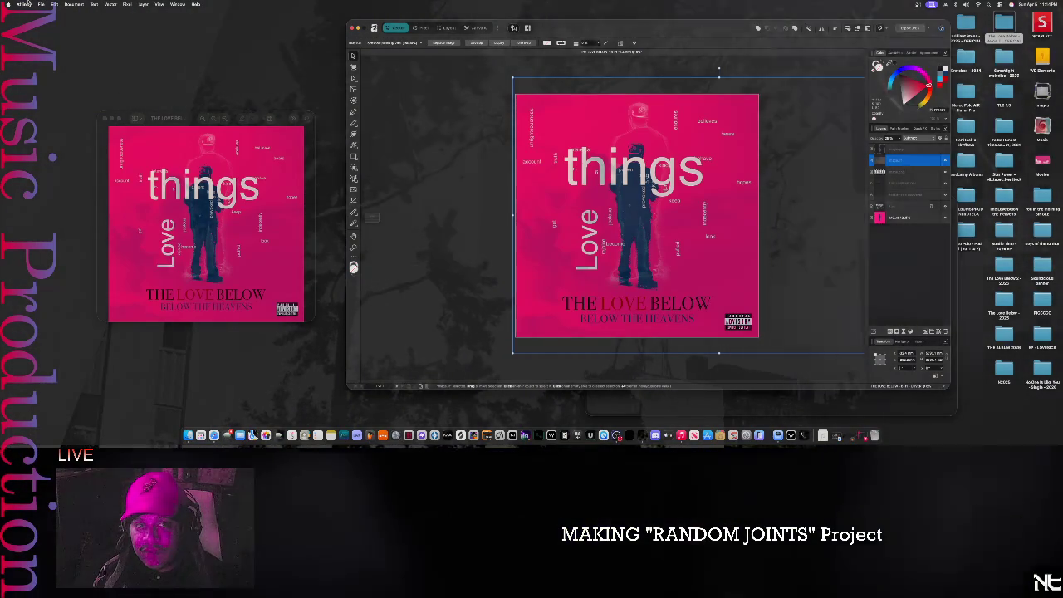
left_click(41, 4)
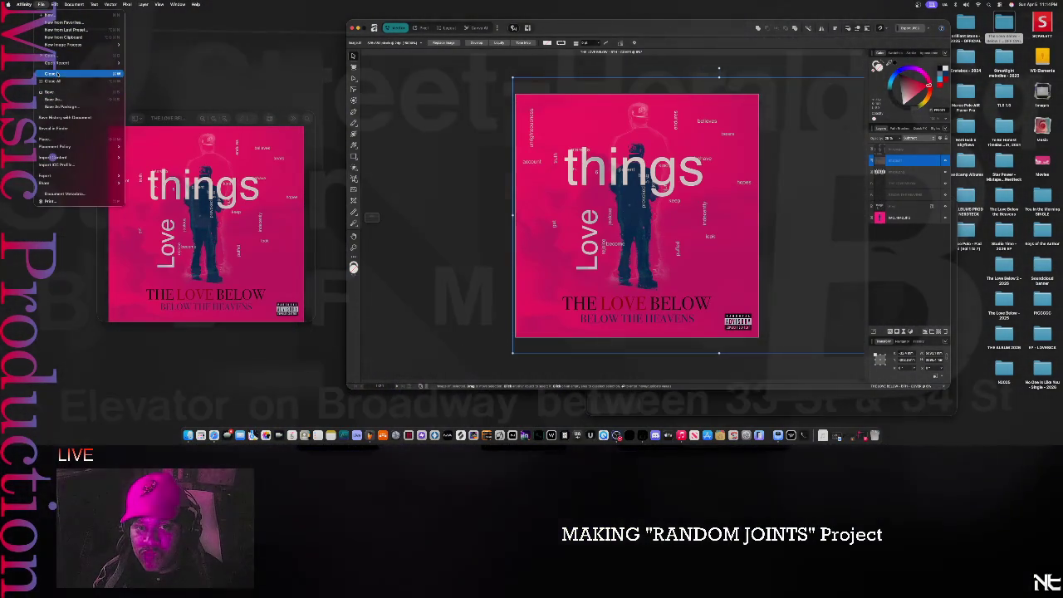
- Close the cover without saving and reopen THE LOVE BELOW - 8TH - COVER from recent files
left_click(50, 74)
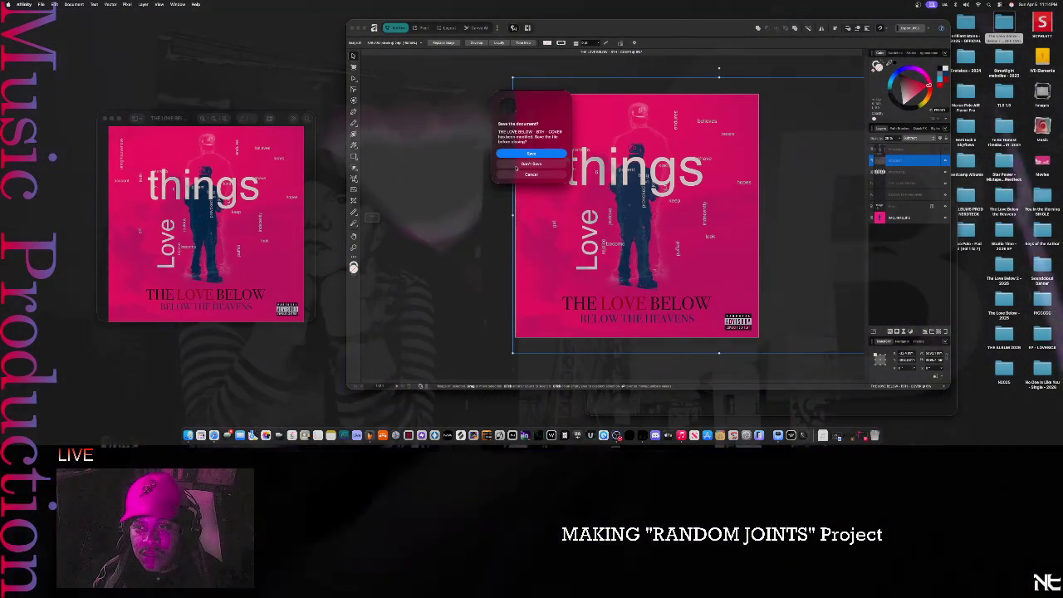
left_click(515, 166)
left_click(40, 4)
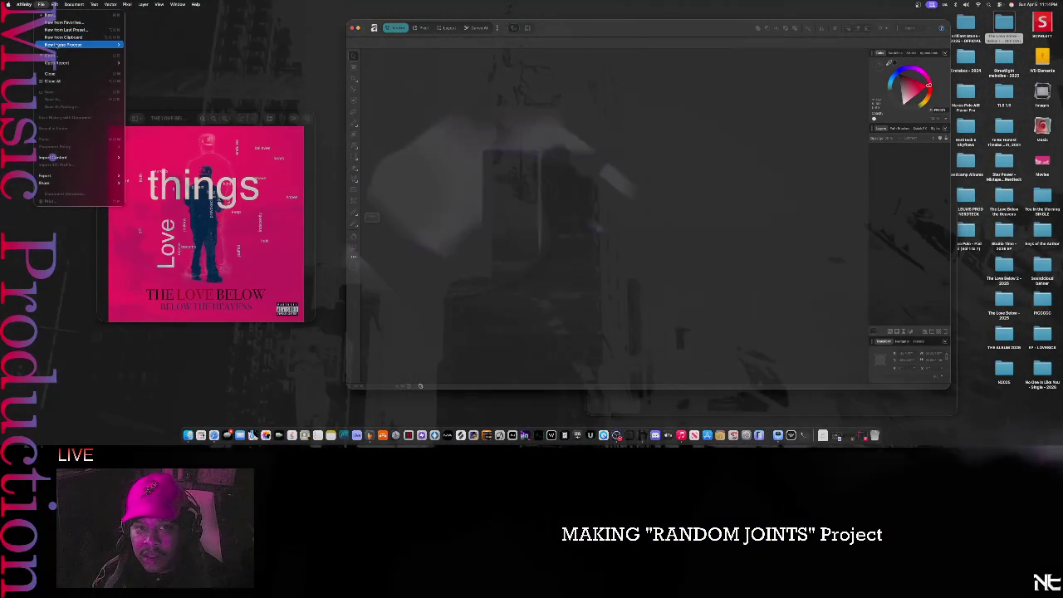
mouse_move(58, 62)
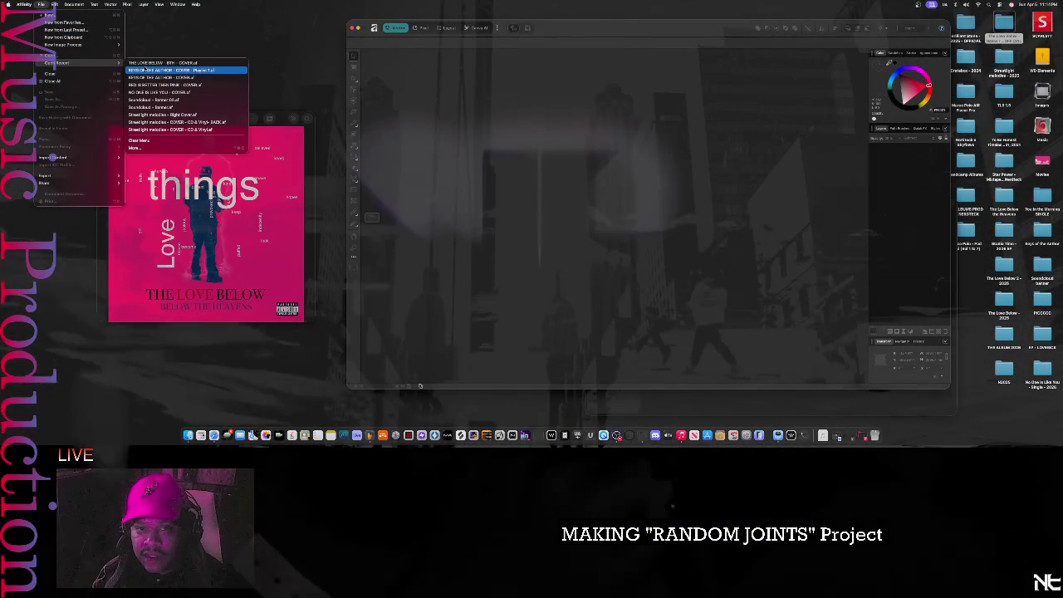
left_click(158, 63)
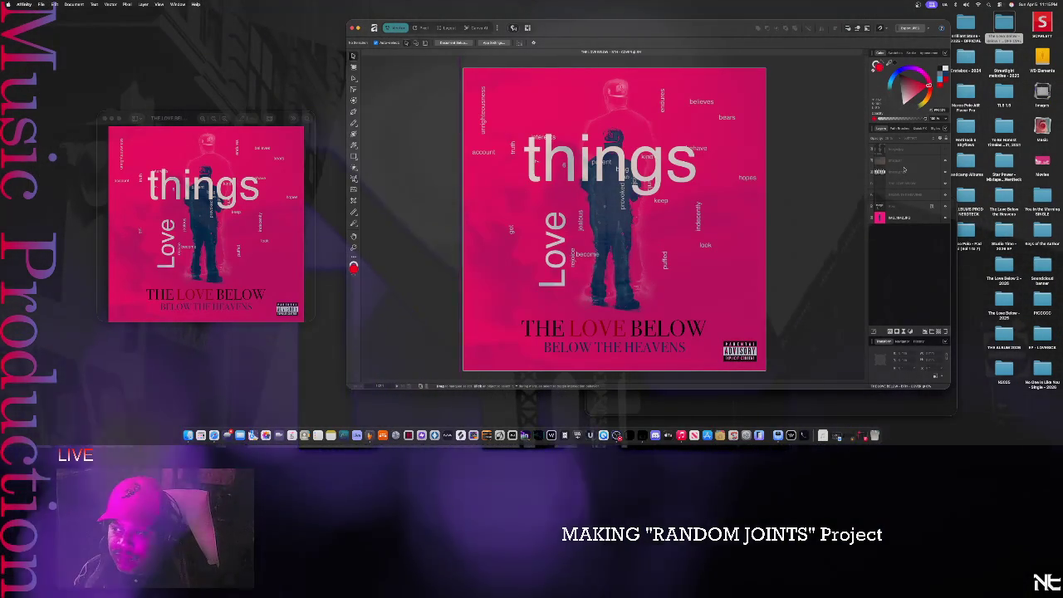
- Lower the overlay layer's opacity so the pink cover looks richer, then deselect
left_click(904, 161)
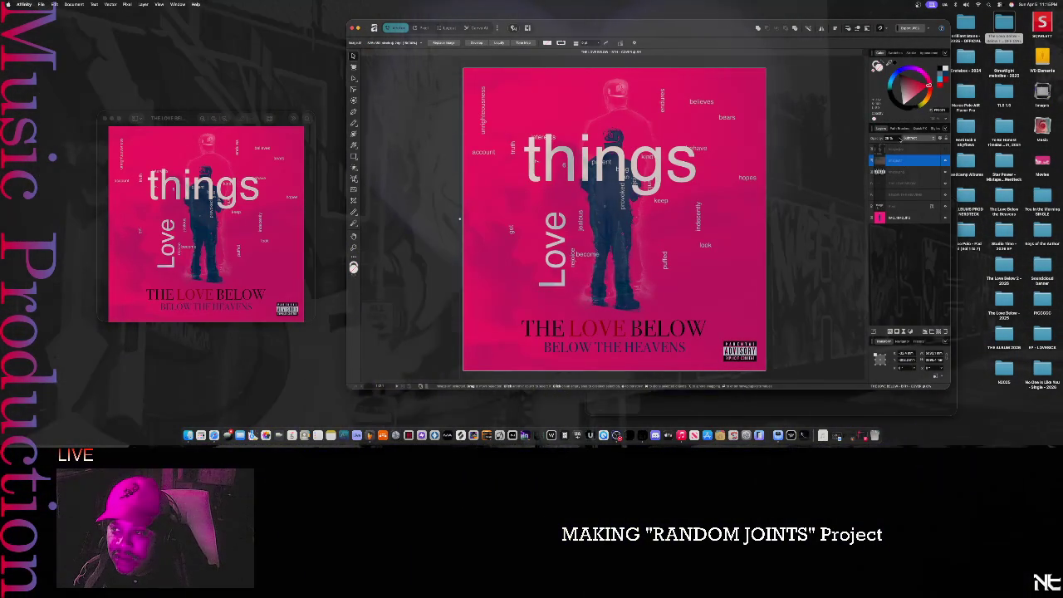
left_click_drag(899, 146, 885, 152)
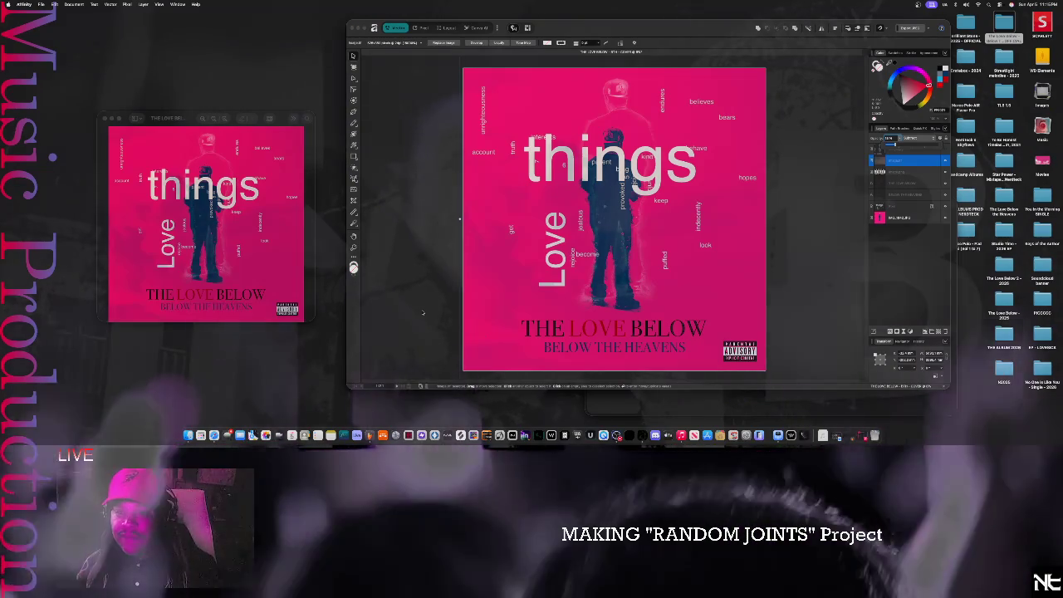
left_click(423, 312)
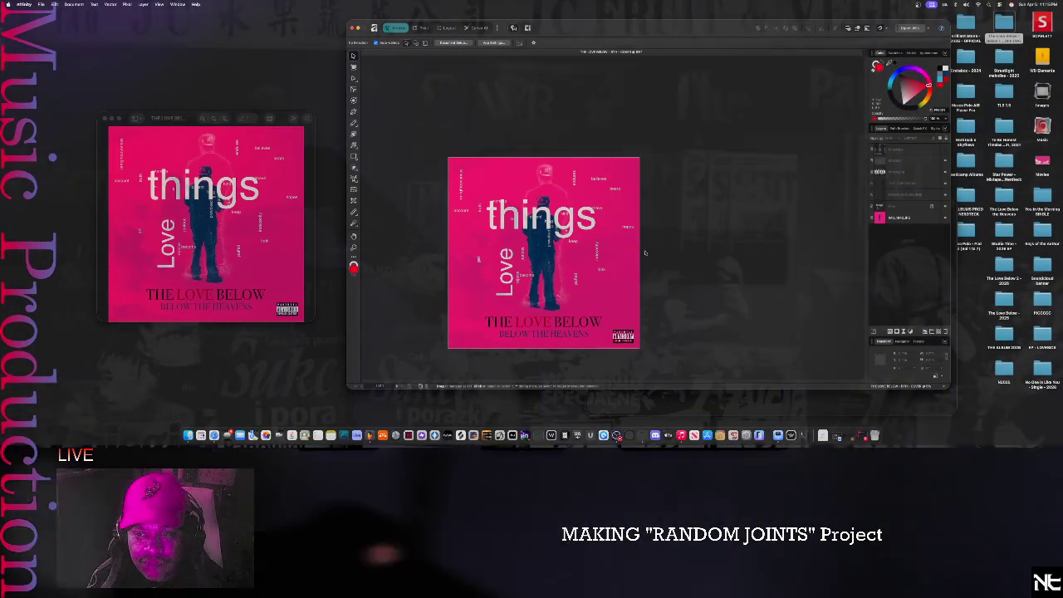
scroll(625, 253, "down", 3)
scroll(648, 241, "up", 3)
scroll(683, 224, "down", 2)
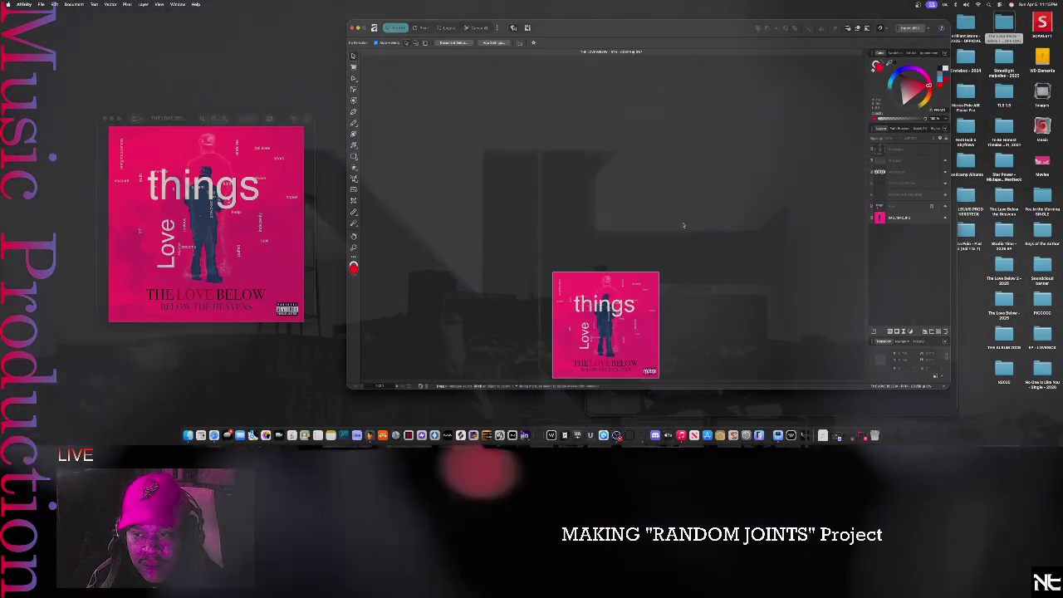
scroll(683, 224, "down", 2)
scroll(665, 224, "down", 2)
scroll(644, 223, "up", 1)
scroll(628, 222, "up", 2)
scroll(624, 224, "down", 2)
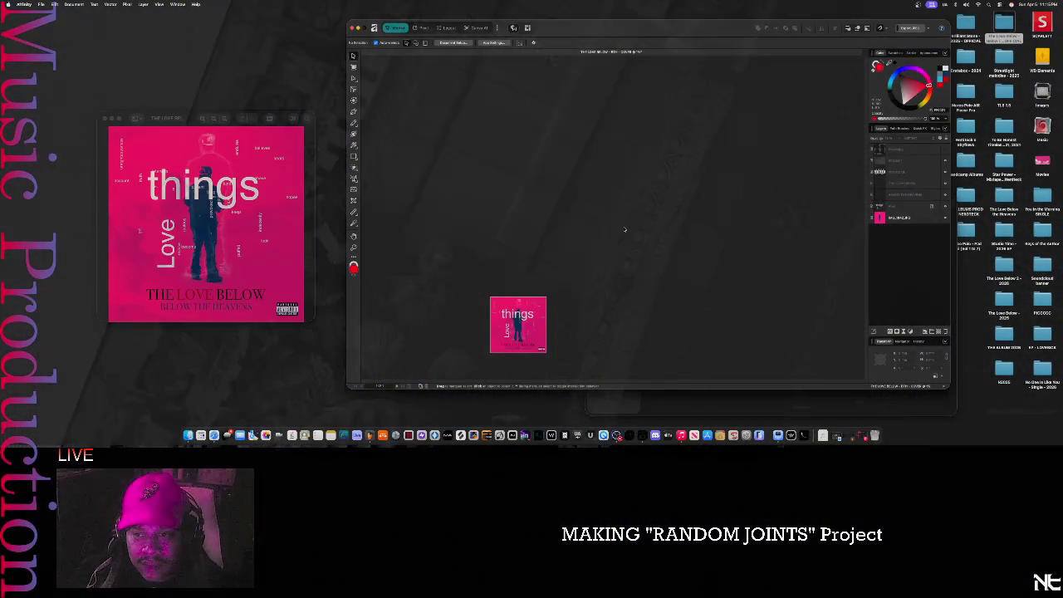
scroll(637, 225, "up", 1)
scroll(636, 225, "up", 2)
scroll(615, 233, "up", 2)
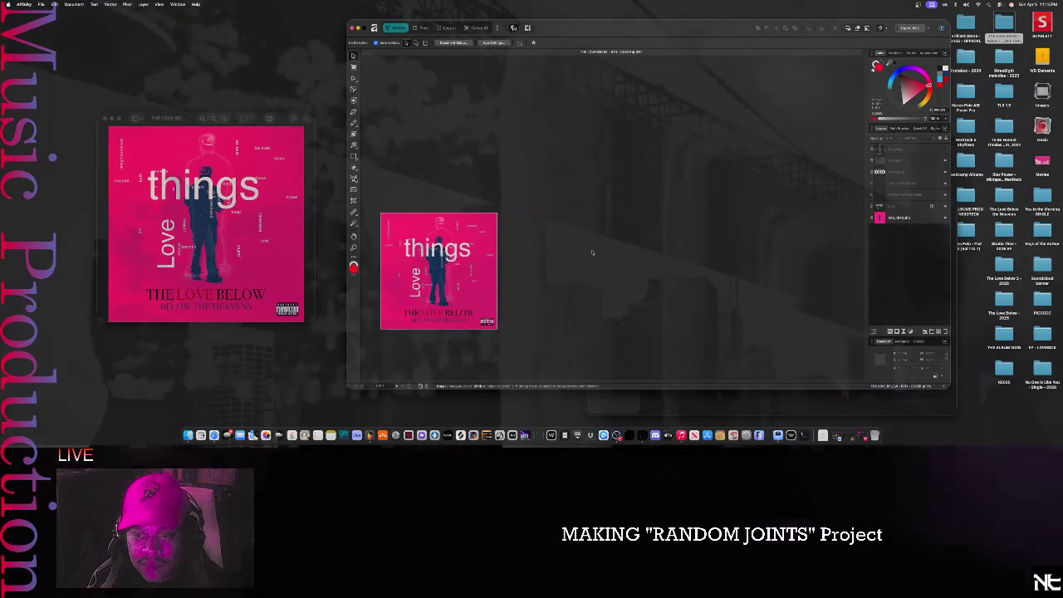
scroll(589, 241, "up", 2)
scroll(592, 248, "up", 1)
scroll(594, 253, "up", 2)
scroll(596, 258, "up", 2)
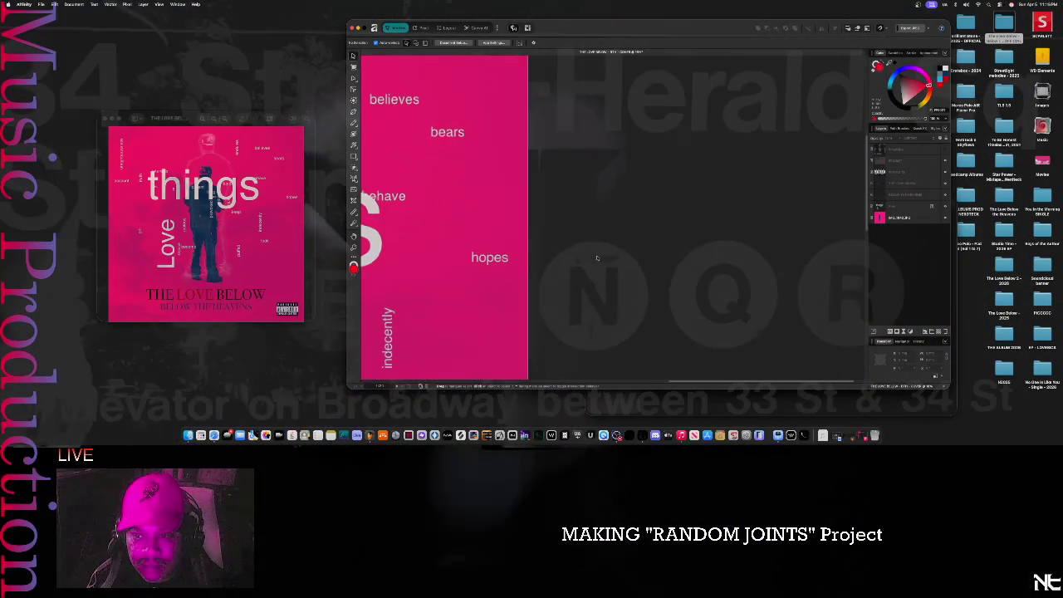
scroll(615, 241, "down", 2)
scroll(665, 199, "down", 2)
scroll(731, 152, "down", 2)
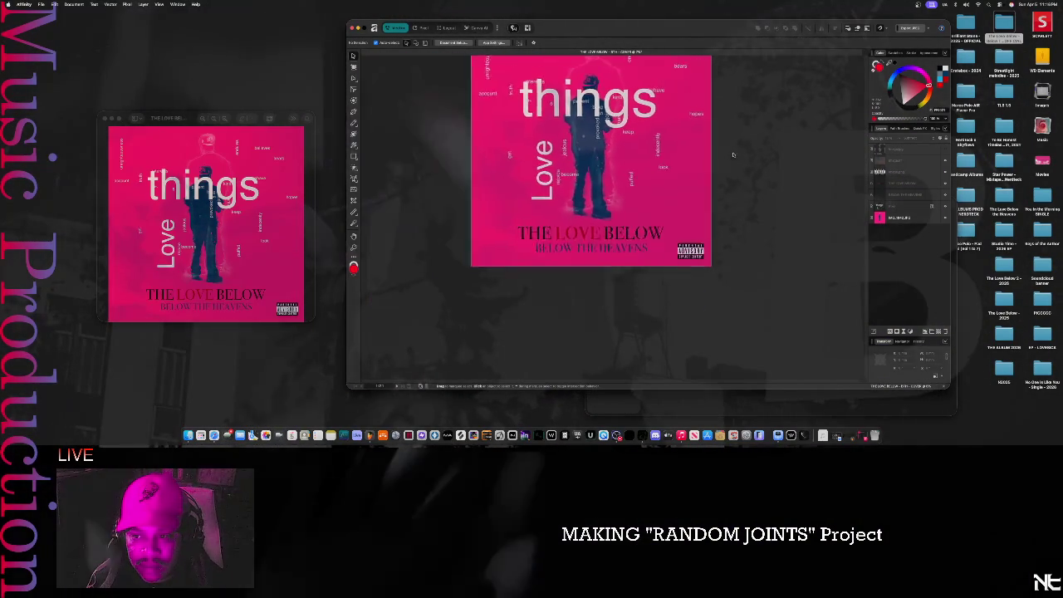
scroll(665, 193, "down", 1)
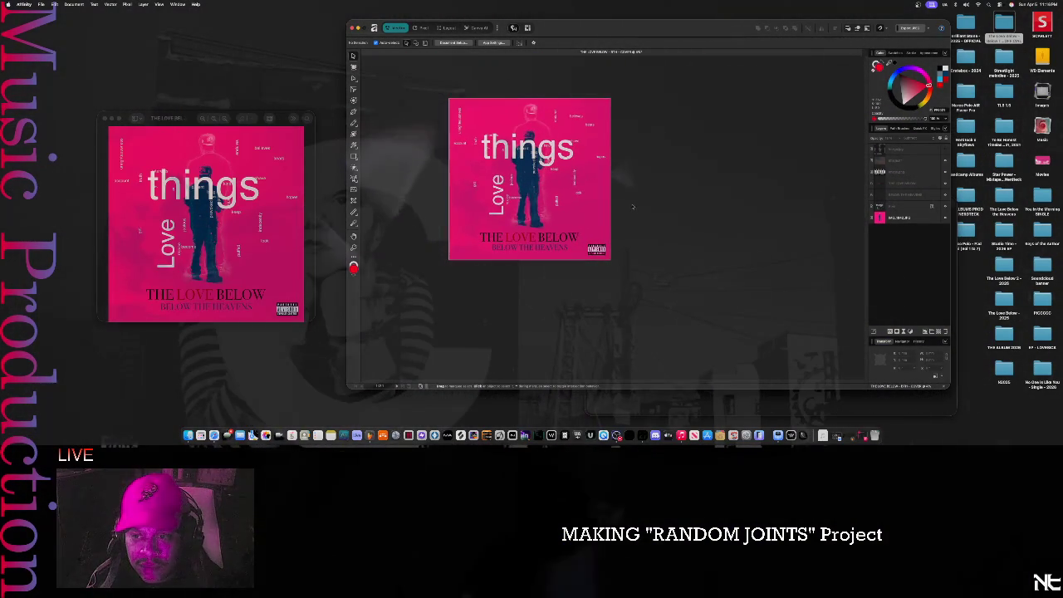
left_click_drag(631, 219, 626, 242)
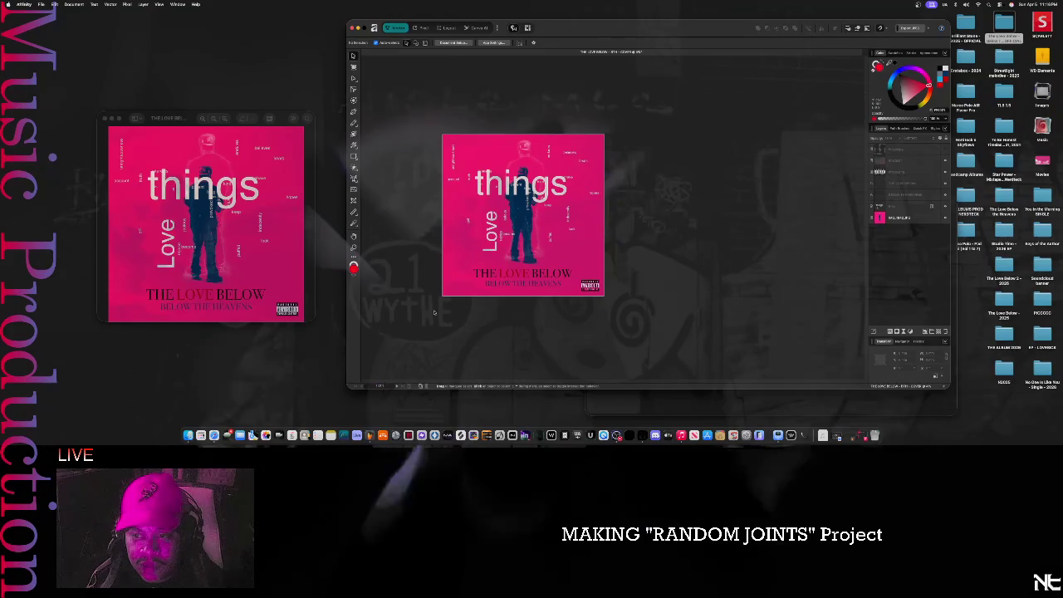
scroll(632, 237, "up", 2)
scroll(628, 232, "down", 1)
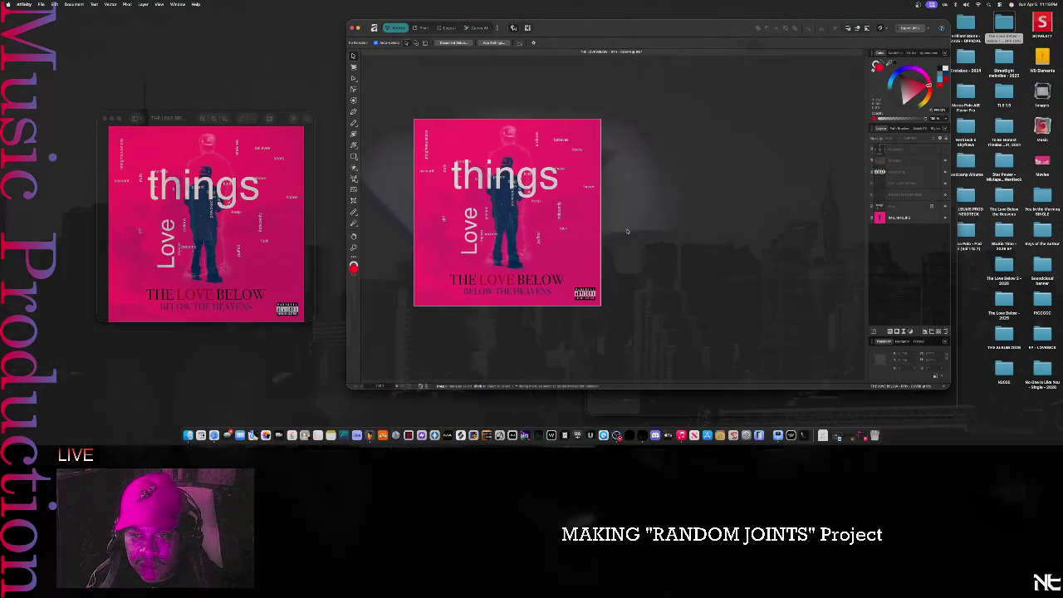
mouse_move(628, 232)
left_mouse_down()
mouse_move(633, 242)
mouse_move(617, 237)
left_mouse_up()
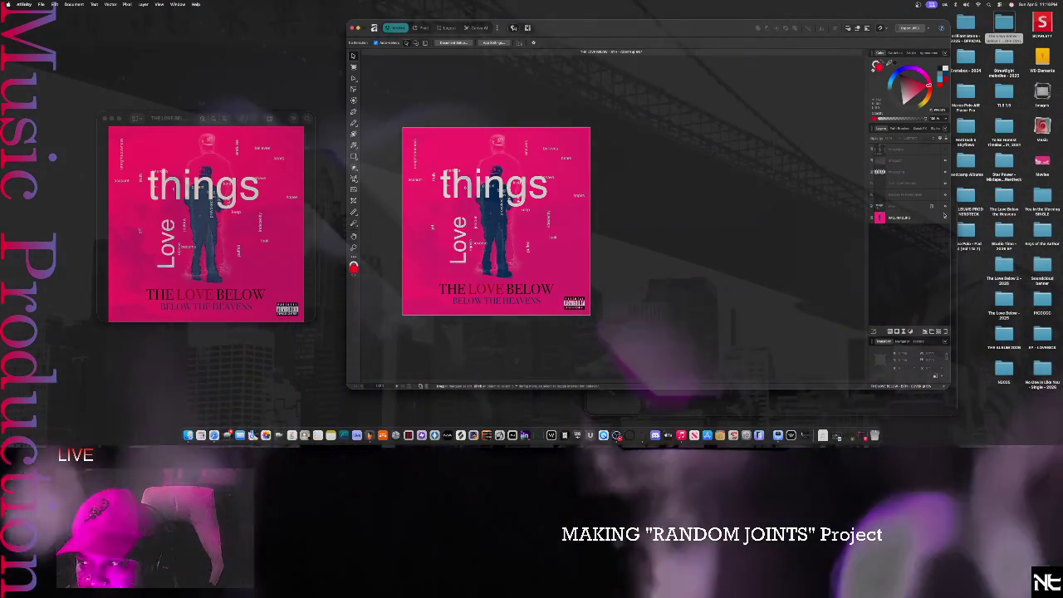
- Toggle the pink background layer and adjust its opacity to make the cover redder and darker
left_click(945, 217)
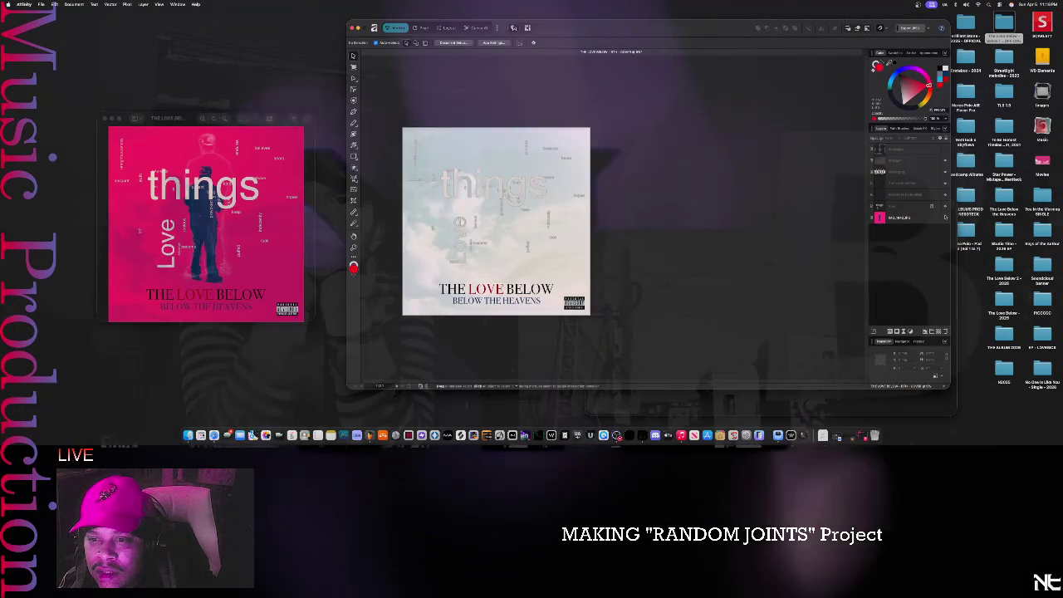
left_click(945, 217)
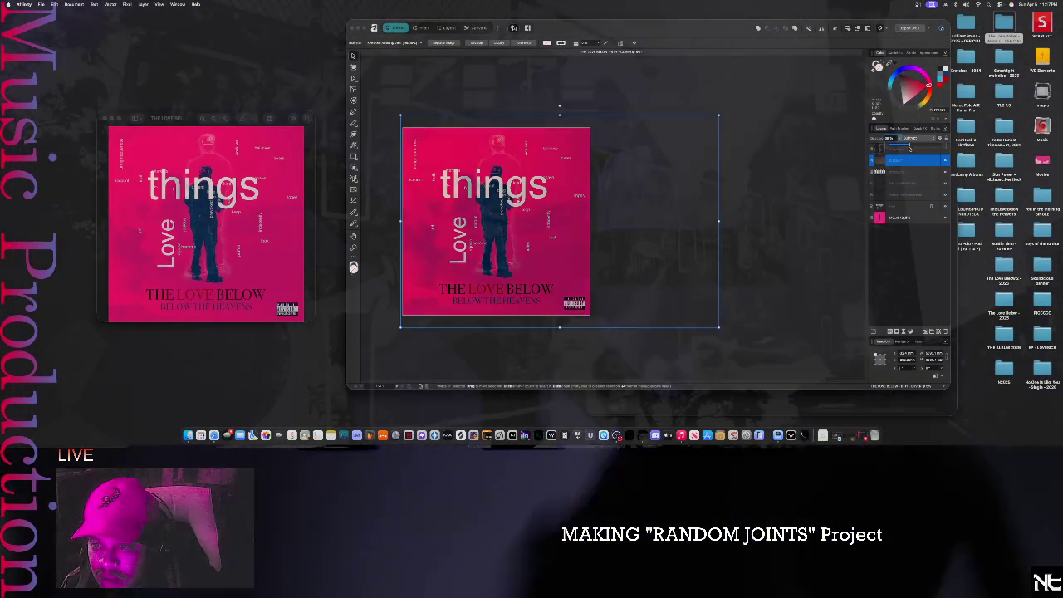
left_click_drag(896, 138, 911, 152)
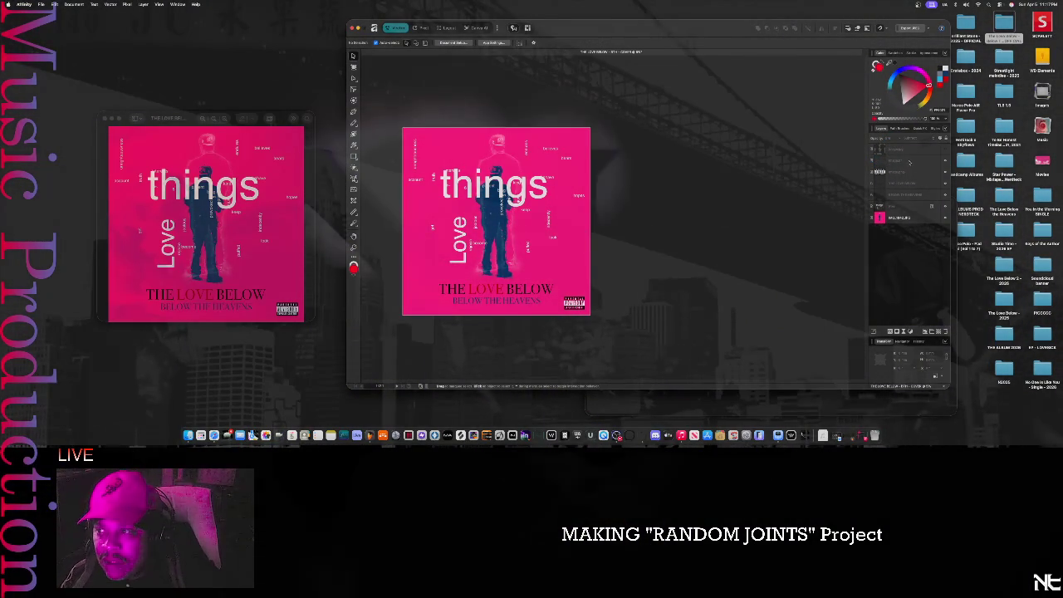
- Show the lighter pink blotch layer and hide the word-cloud text layer
left_click(945, 150)
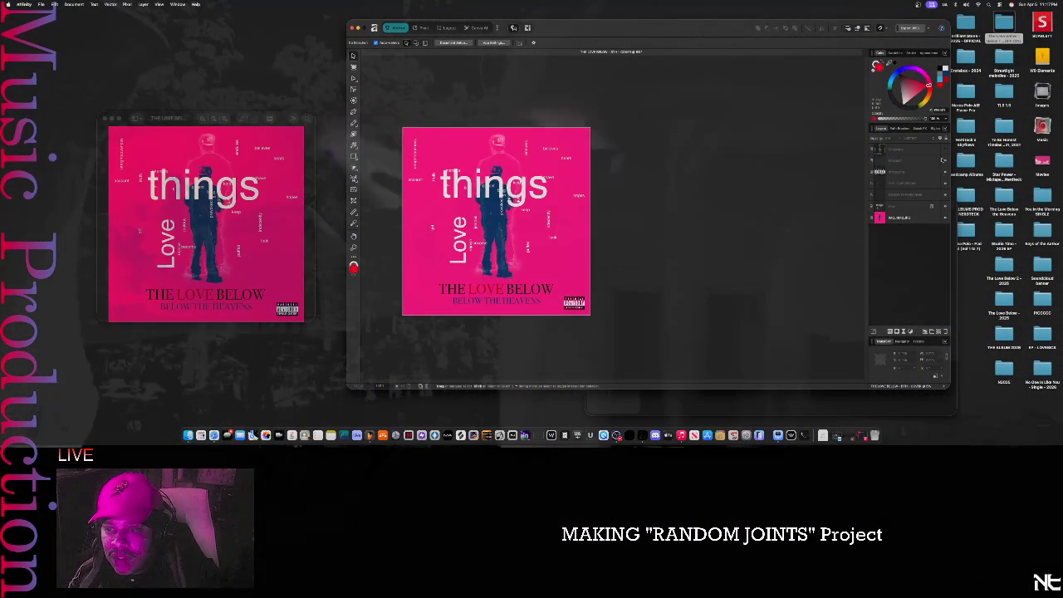
left_click(945, 160)
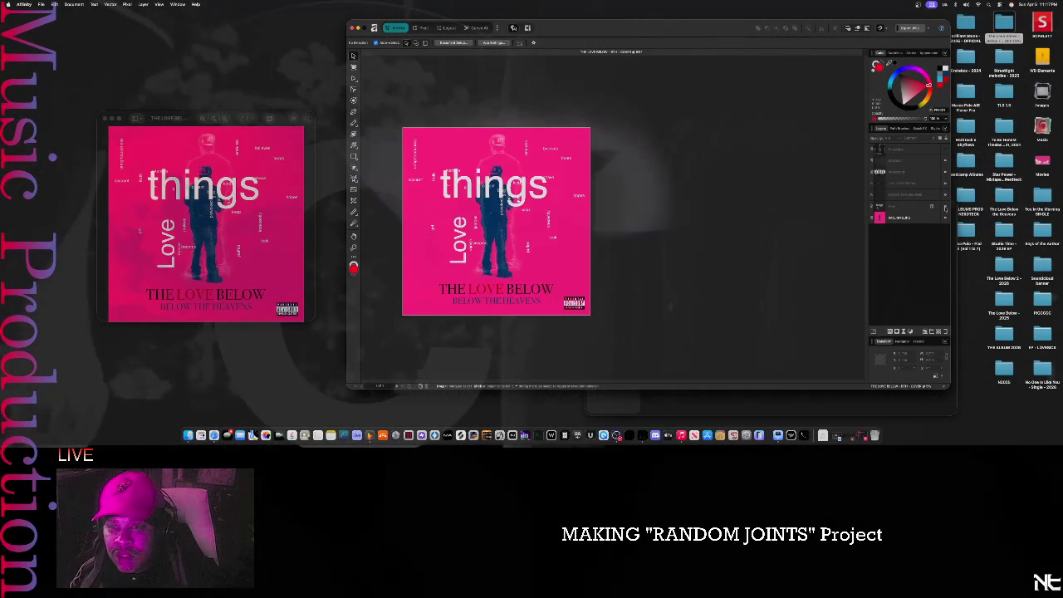
left_click(945, 208)
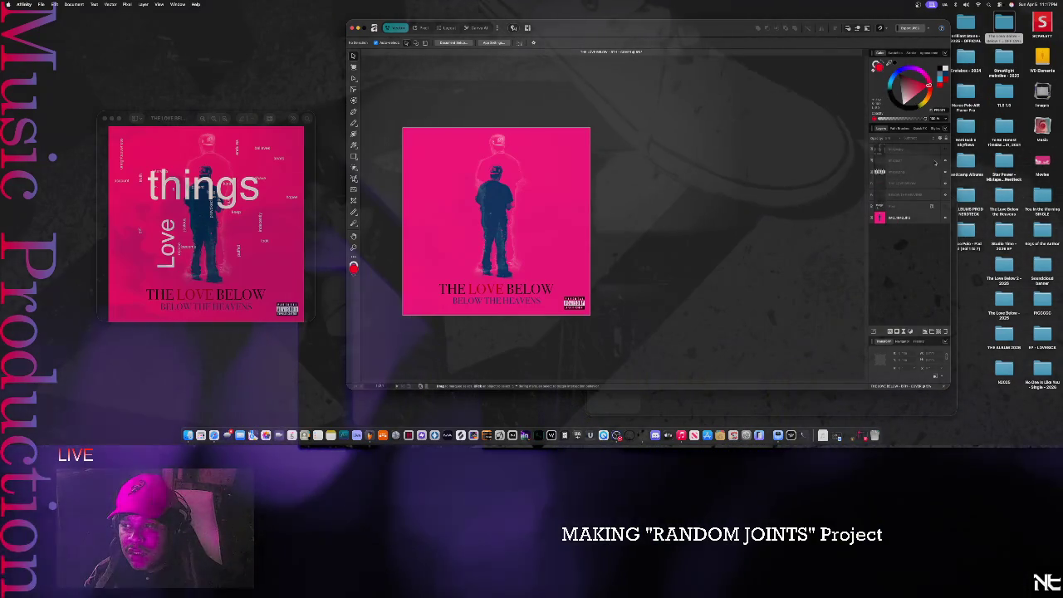
left_click(935, 161)
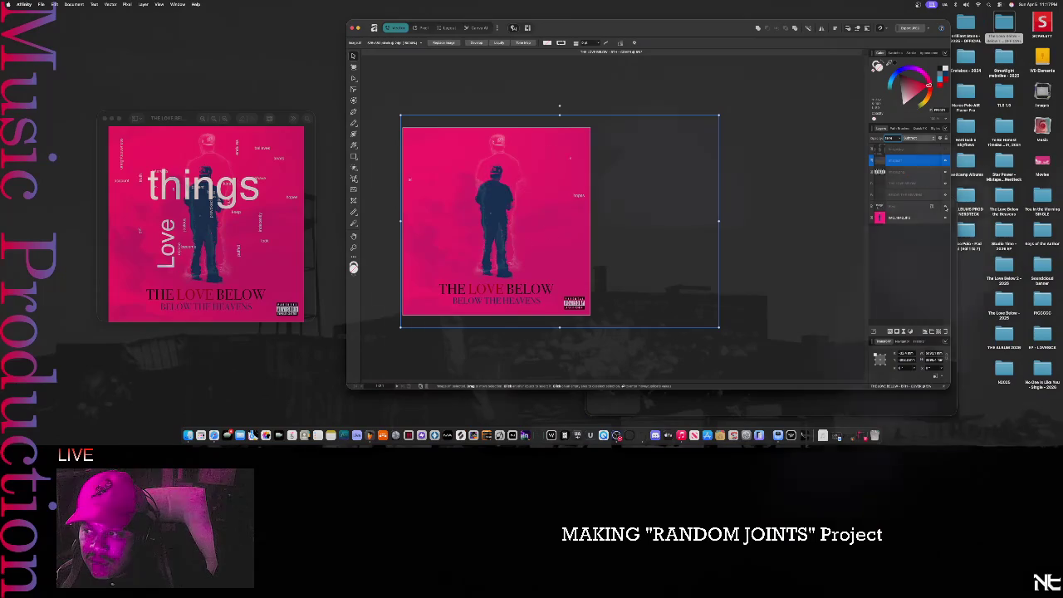
- Undo the text group's accidental enlargement and move 'things' and 'Love' down over the title
left_click(879, 171)
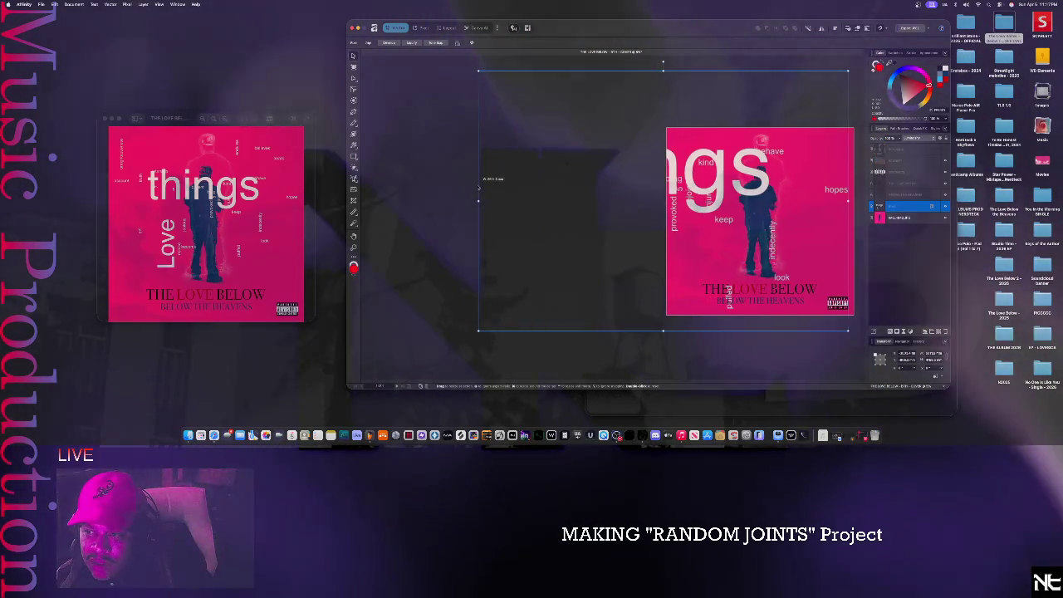
key("super+z")
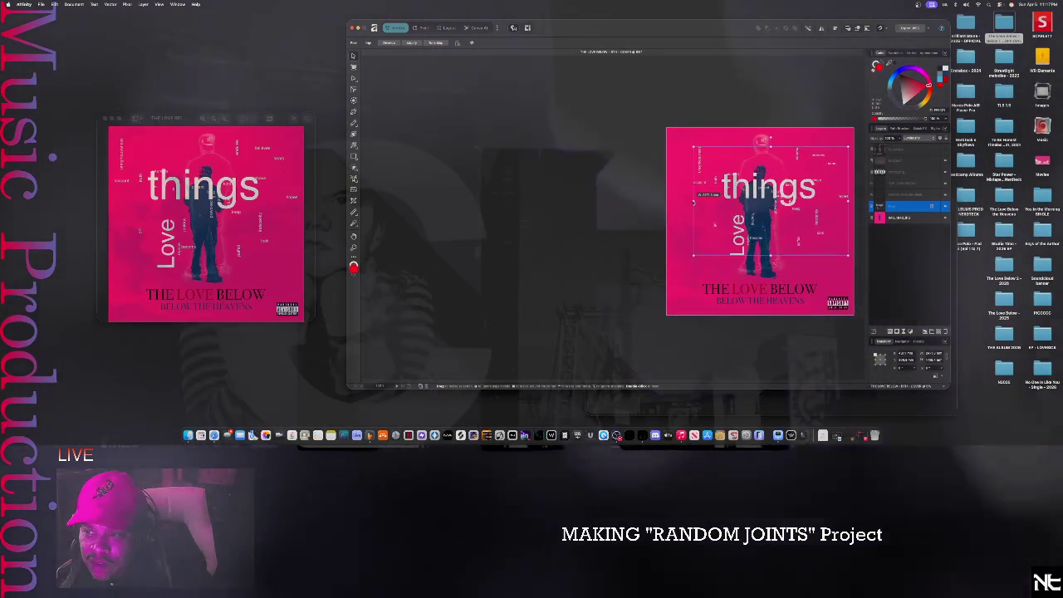
mouse_move(705, 197)
left_mouse_down()
mouse_move(695, 242)
mouse_move(737, 304)
left_mouse_up()
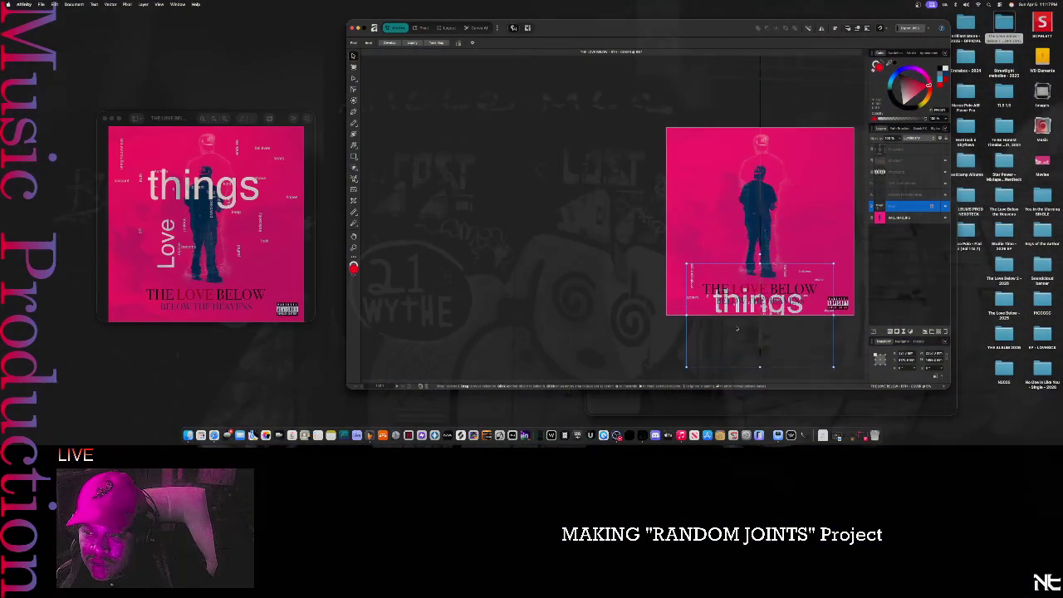
mouse_move(737, 349)
left_mouse_down()
mouse_move(735, 301)
mouse_move(690, 291)
mouse_move(717, 330)
left_mouse_up()
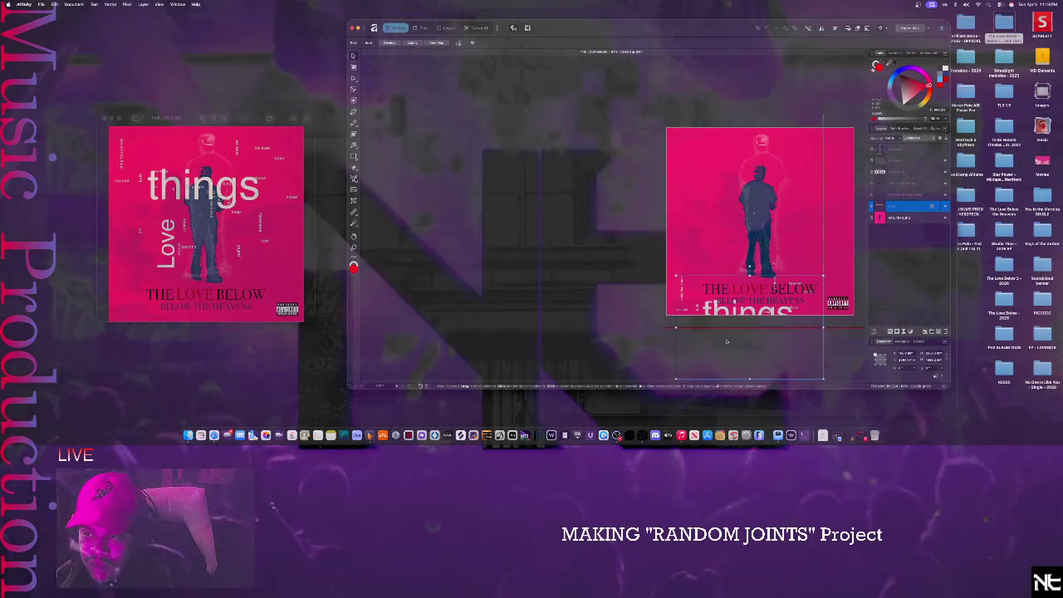
- Move the word-cloud group back up over the figure until 'things' fits fully on the cover
mouse_move(732, 349)
left_mouse_down()
mouse_move(745, 351)
mouse_move(769, 206)
mouse_move(673, 236)
mouse_move(696, 230)
mouse_move(691, 242)
left_mouse_up()
mouse_move(719, 149)
left_mouse_down()
mouse_move(770, 156)
mouse_move(763, 165)
left_mouse_up()
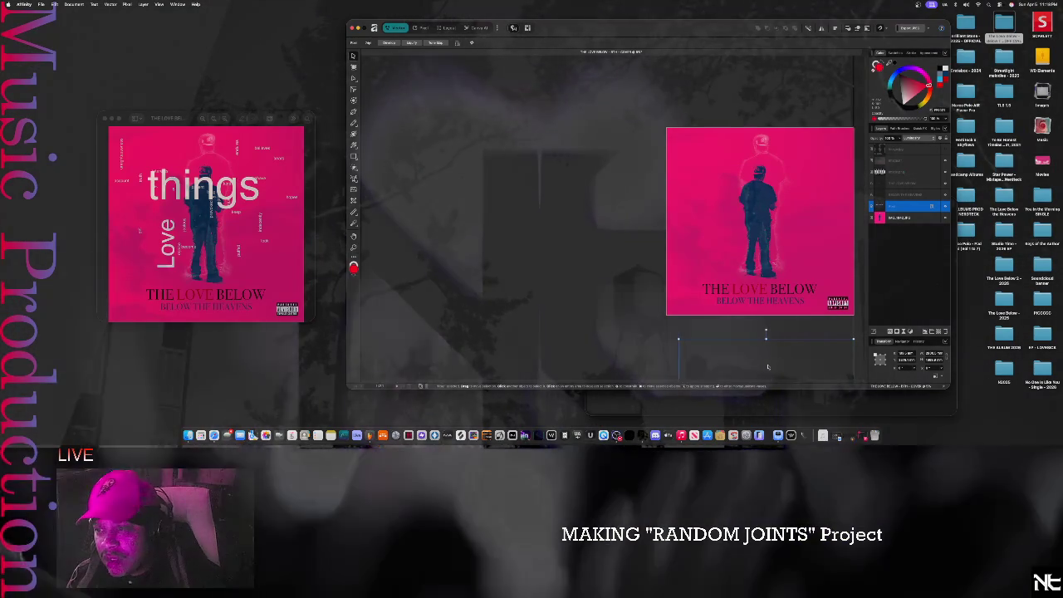
mouse_move(768, 367)
left_mouse_down()
mouse_move(600, 215)
mouse_move(522, 217)
left_mouse_up()
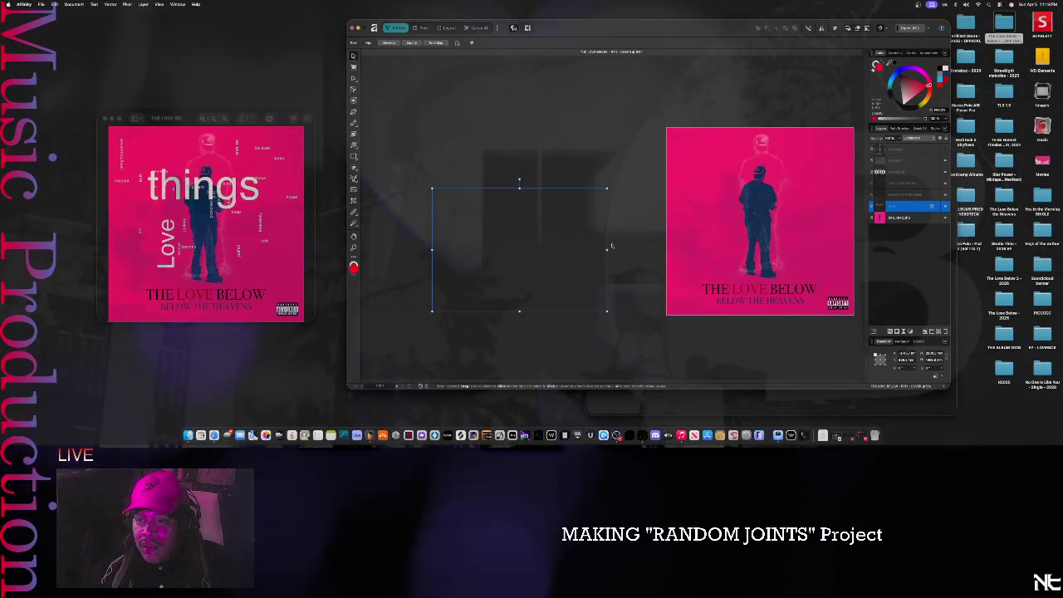
left_click(553, 235)
left_click_drag(620, 166, 490, 152)
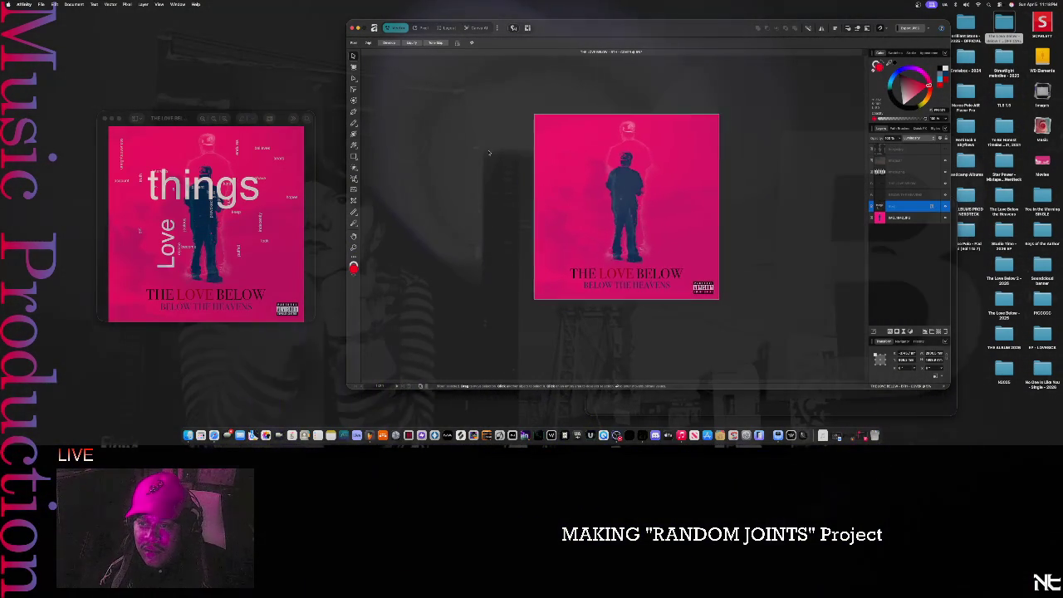
mouse_move(612, 252)
left_mouse_down()
mouse_move(645, 237)
mouse_move(652, 204)
left_mouse_up()
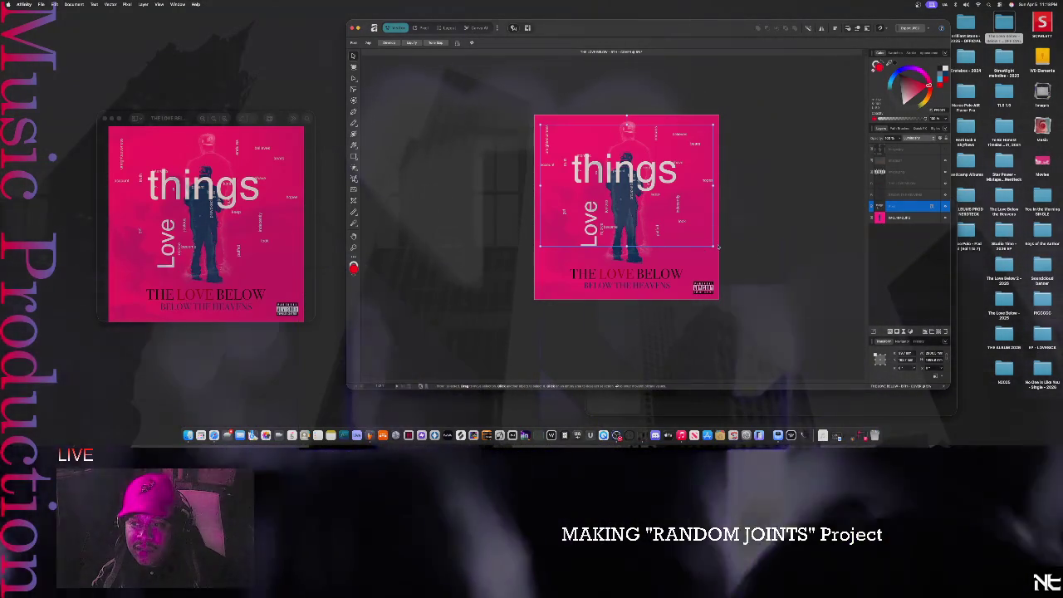
- Scale up the word cloud and move it around the cover, undoing a bad frame resize
left_click_drag(712, 246, 839, 394)
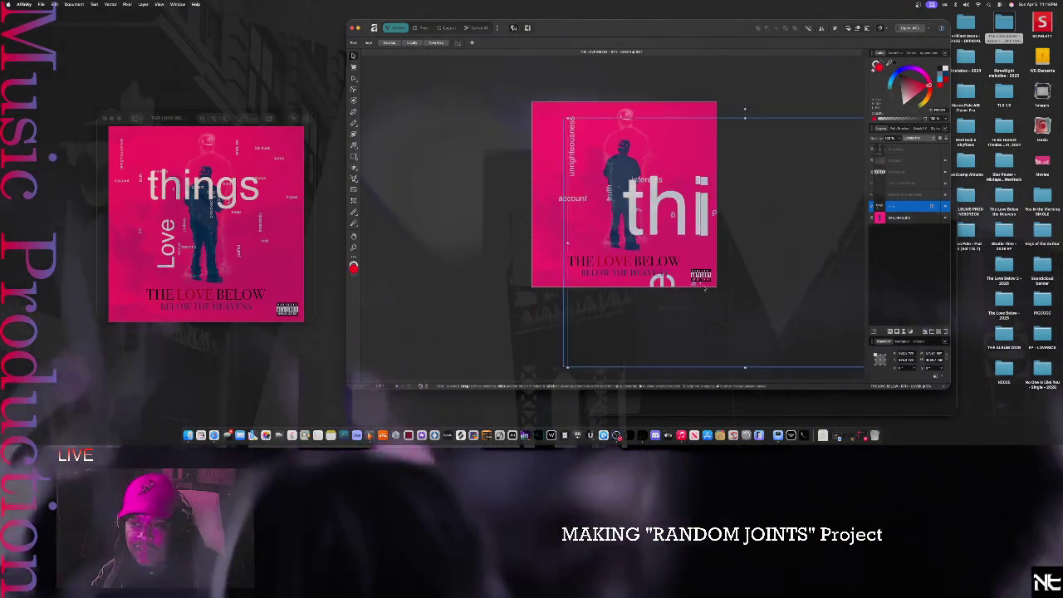
left_click_drag(680, 283, 727, 282)
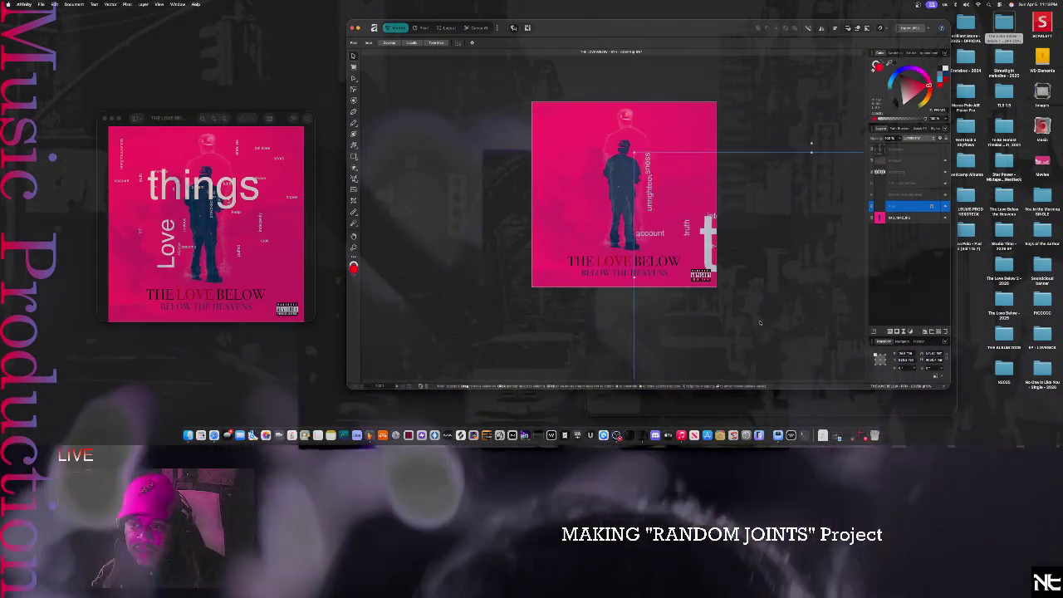
left_click_drag(768, 313, 717, 366)
mouse_move(559, 242)
left_mouse_down()
mouse_move(526, 189)
mouse_move(539, 117)
left_mouse_up()
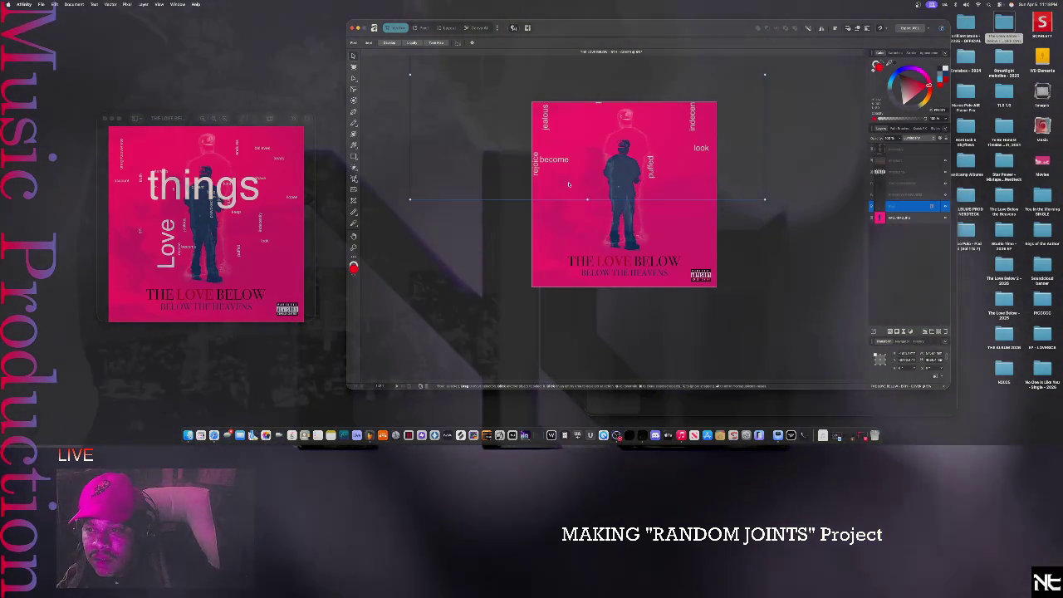
left_click_drag(410, 200, 518, 172)
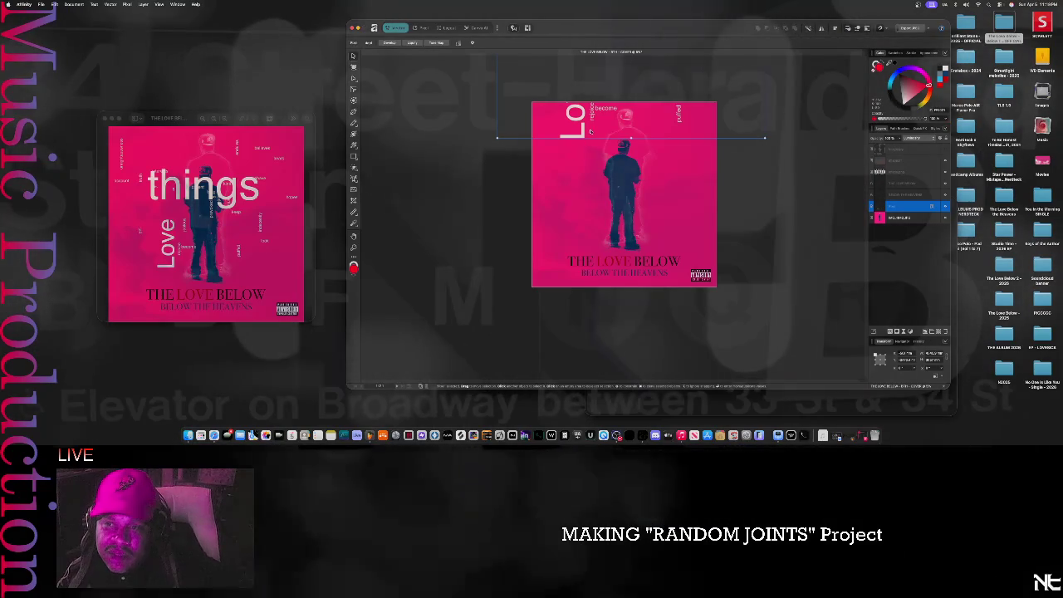
key("ctrl+z")
- Reposition and enlarge the word cloud so all words show, snapping it to a guide
left_click_drag(579, 249, 581, 246)
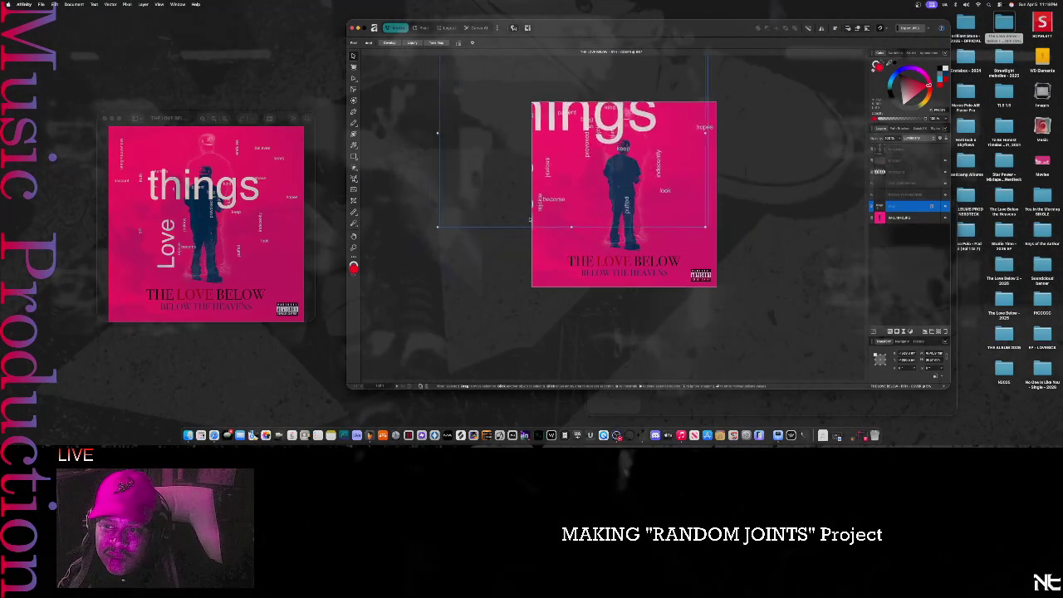
left_click_drag(459, 181, 432, 170)
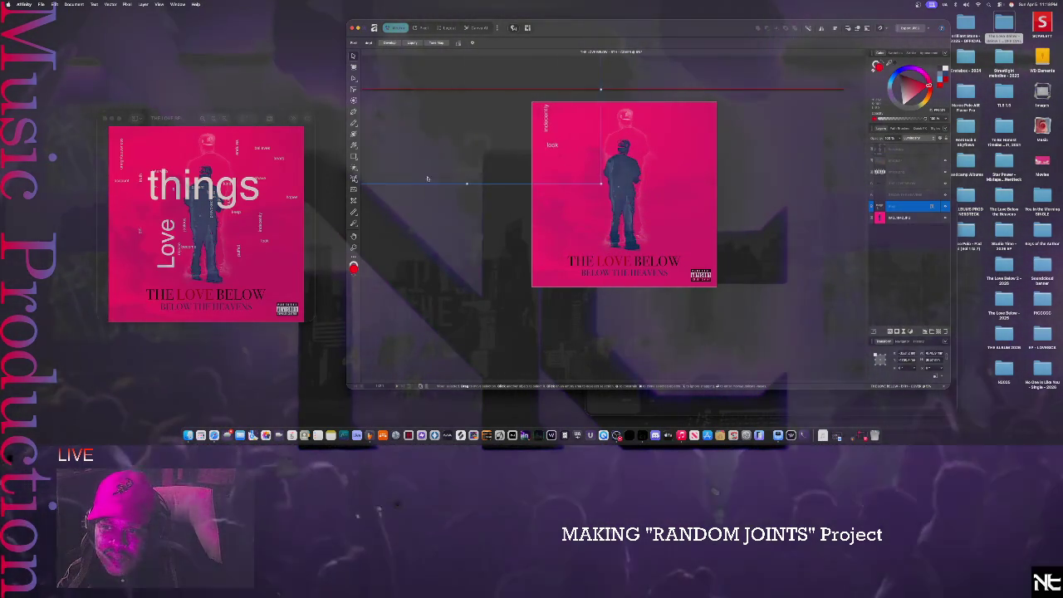
mouse_move(539, 236)
left_mouse_down()
mouse_move(572, 233)
mouse_move(584, 249)
left_mouse_up()
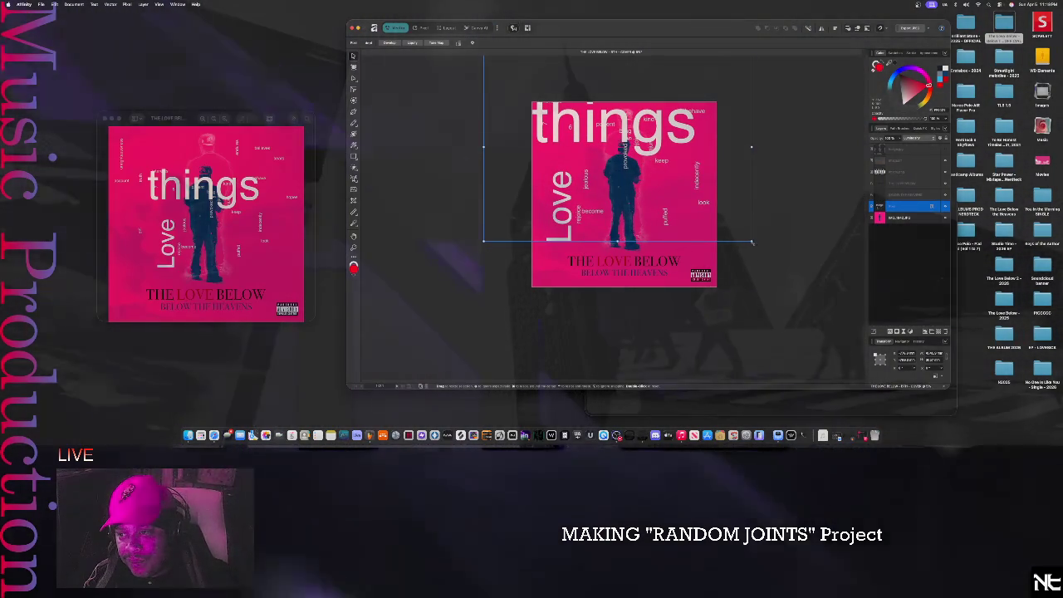
mouse_move(752, 243)
left_mouse_down()
mouse_move(858, 418)
mouse_move(632, 212)
left_mouse_up()
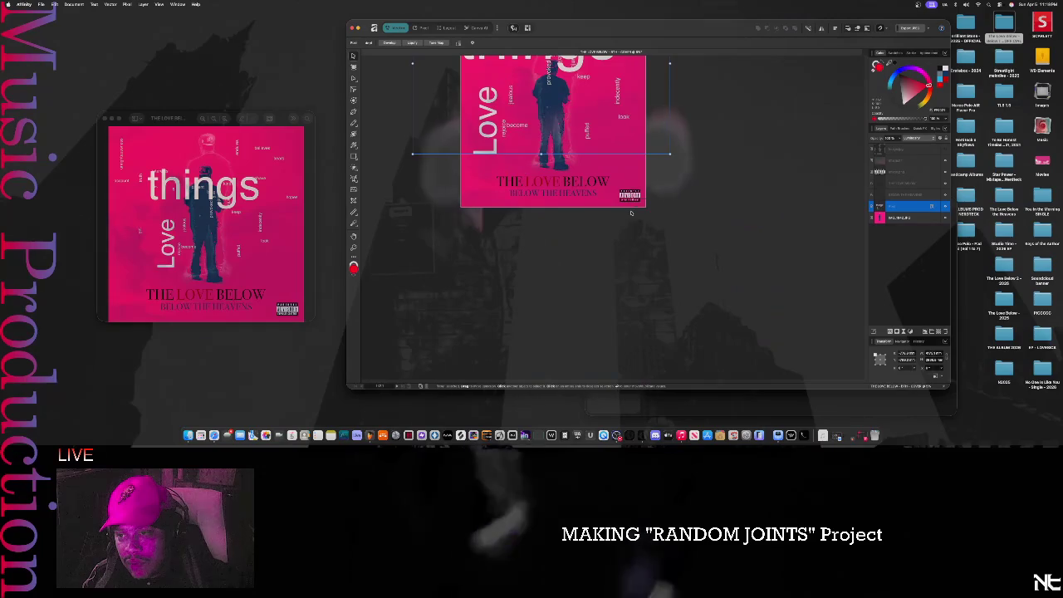
scroll(711, 250, "up", 3)
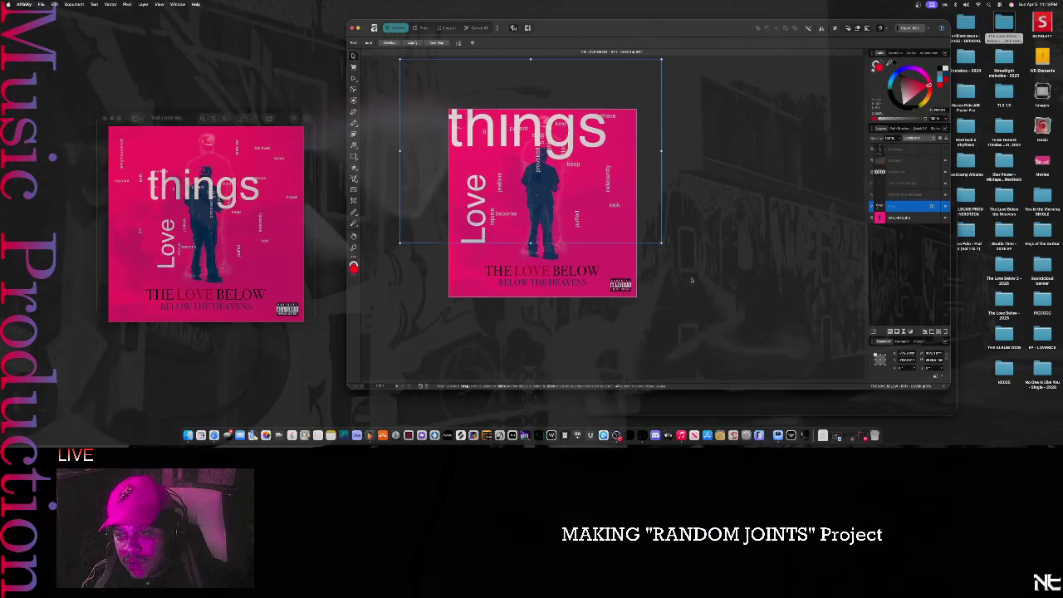
left_click_drag(607, 226, 568, 214)
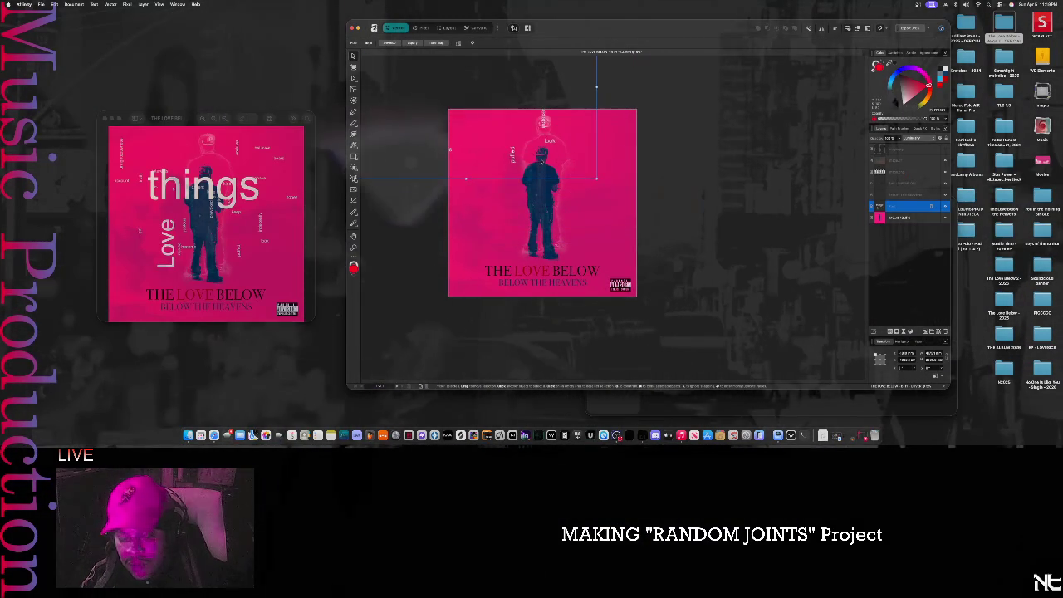
left_click_drag(541, 162, 546, 161)
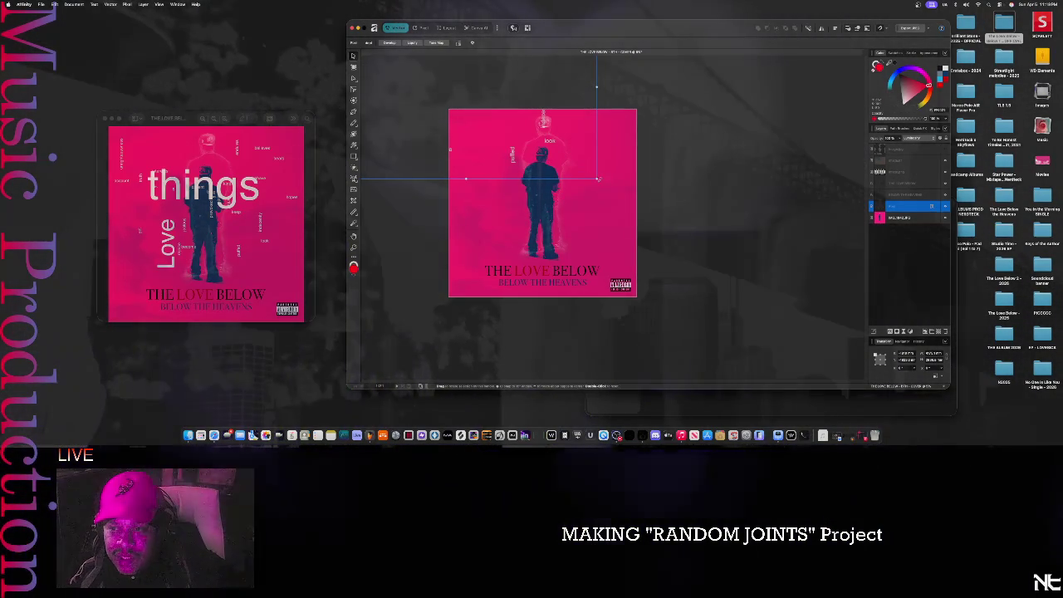
- Enlarge and spread out the word cloud, shifting it slightly left
left_click_drag(610, 206, 638, 280)
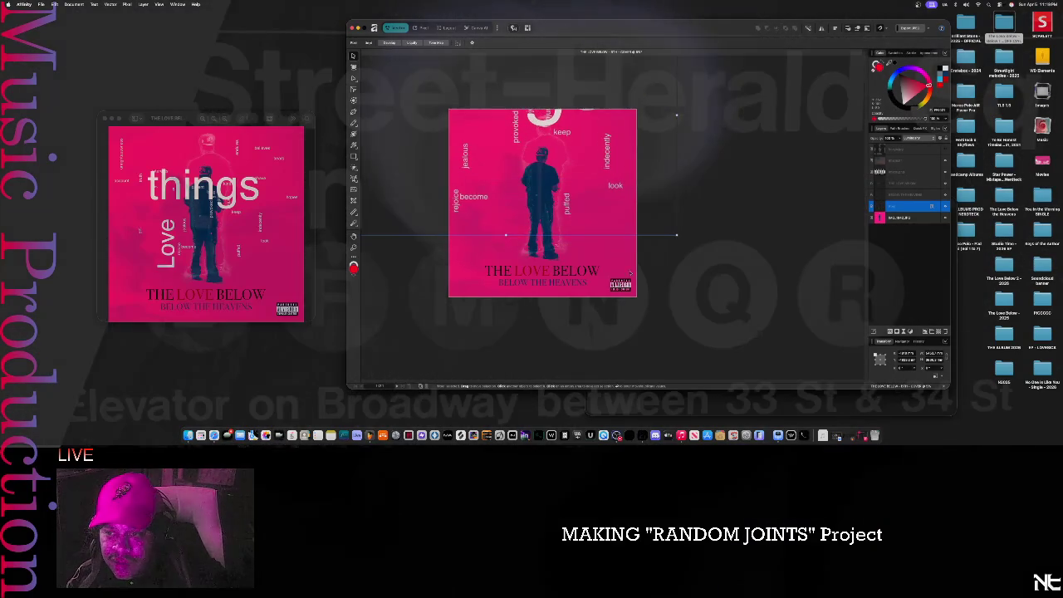
mouse_move(604, 209)
left_mouse_down()
mouse_move(572, 173)
mouse_move(577, 158)
left_mouse_up()
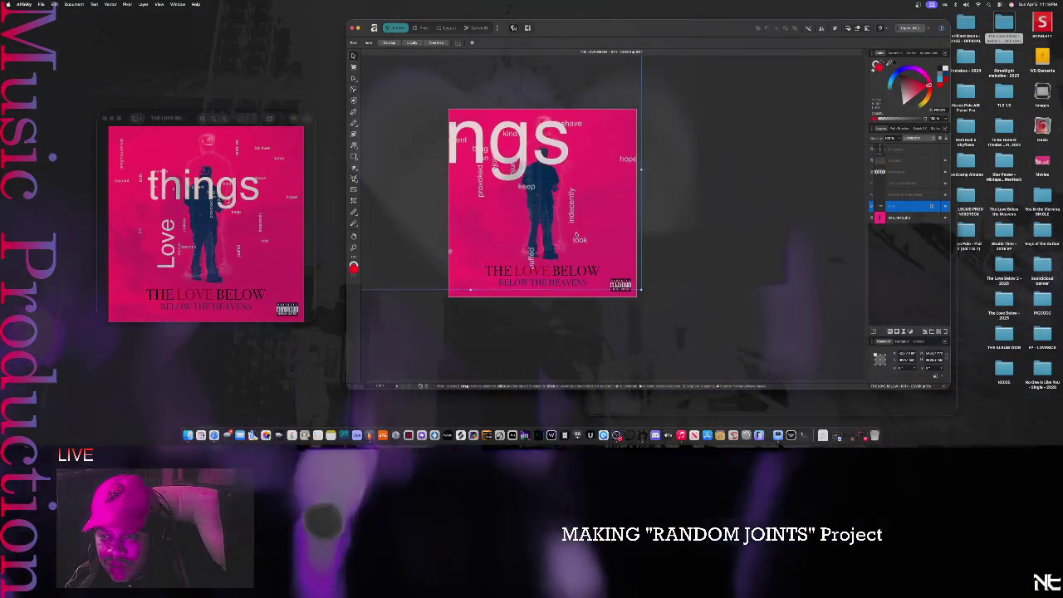
left_click_drag(576, 158, 560, 152)
- Cut and re-paste the word-cloud layer, then close the cover document
key("Delete")
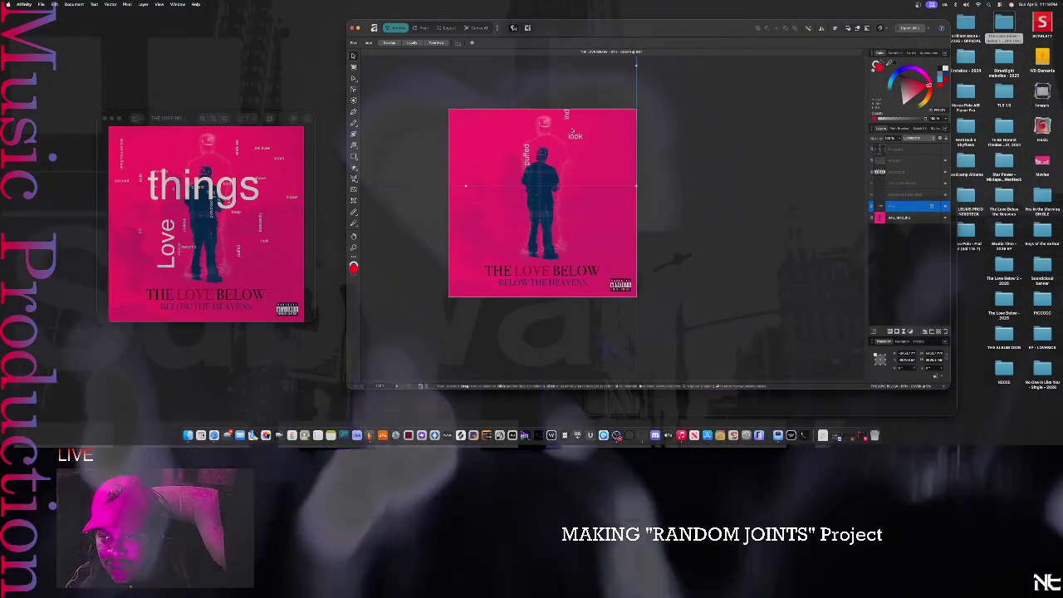
key("ctrl+v")
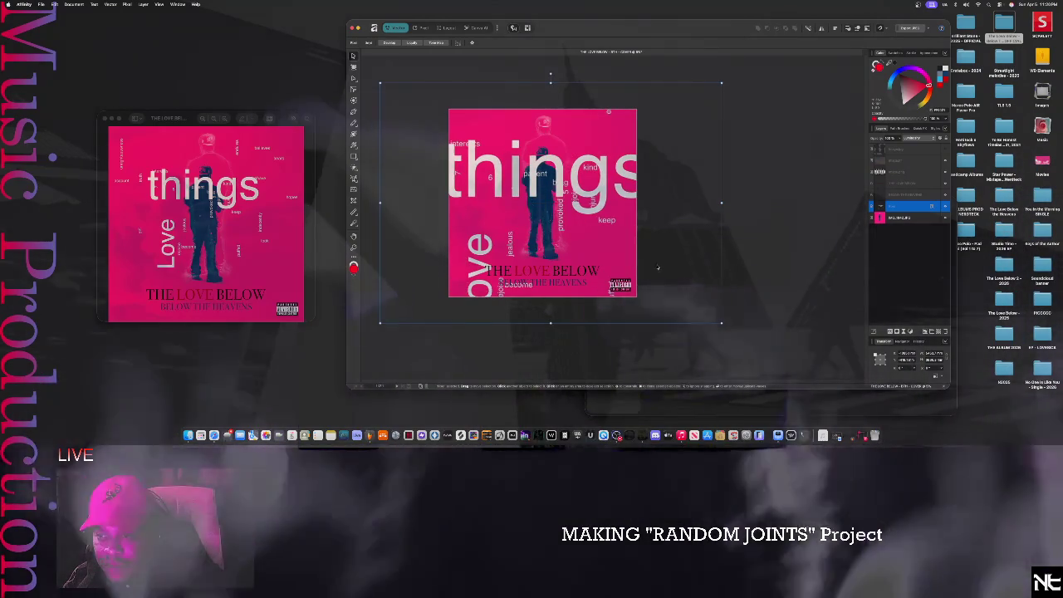
key("Delete")
key("ctrl+v")
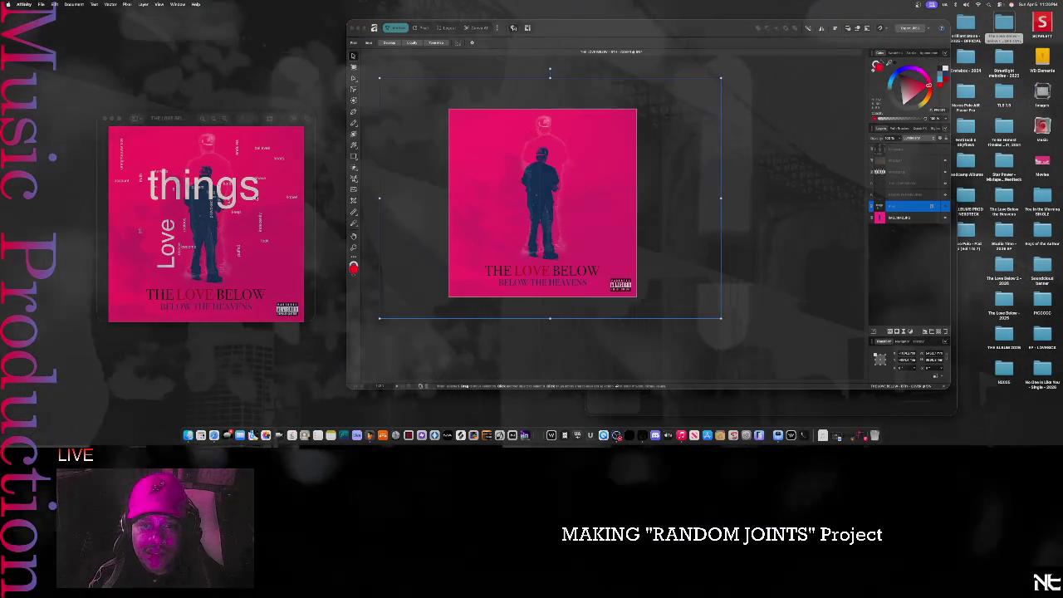
left_click(518, 164)
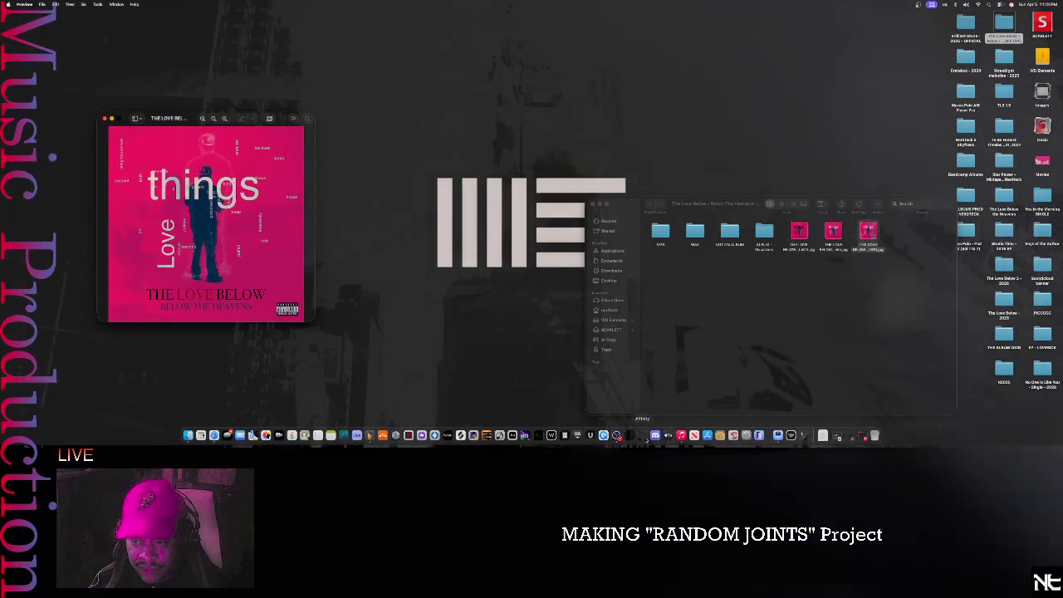
- Relaunch Affinity and open the 'things' cover document from the welcome screen
left_click(643, 436)
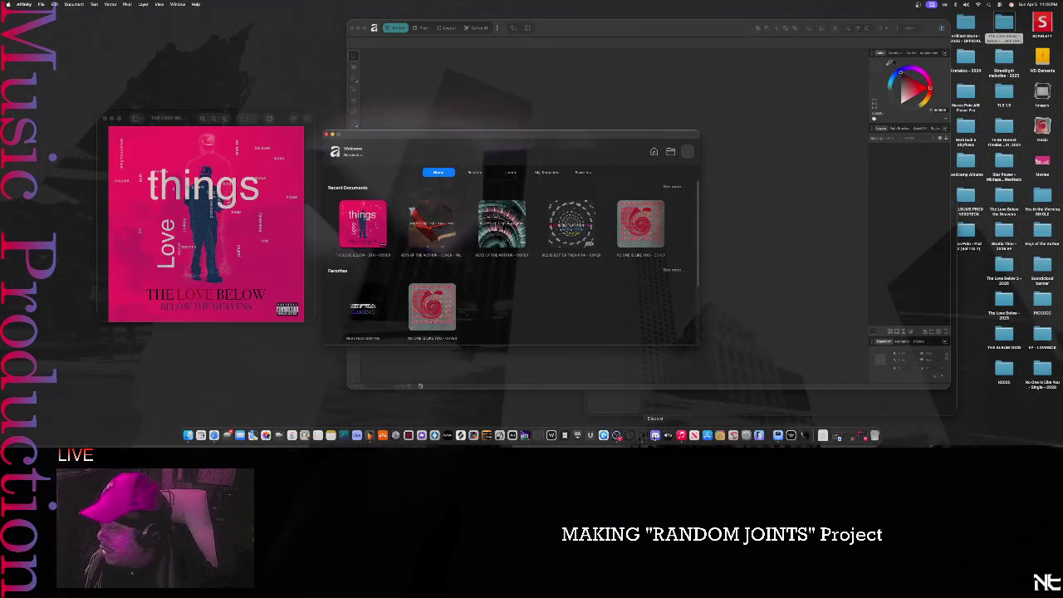
mouse_move(501, 225)
left_click(378, 235)
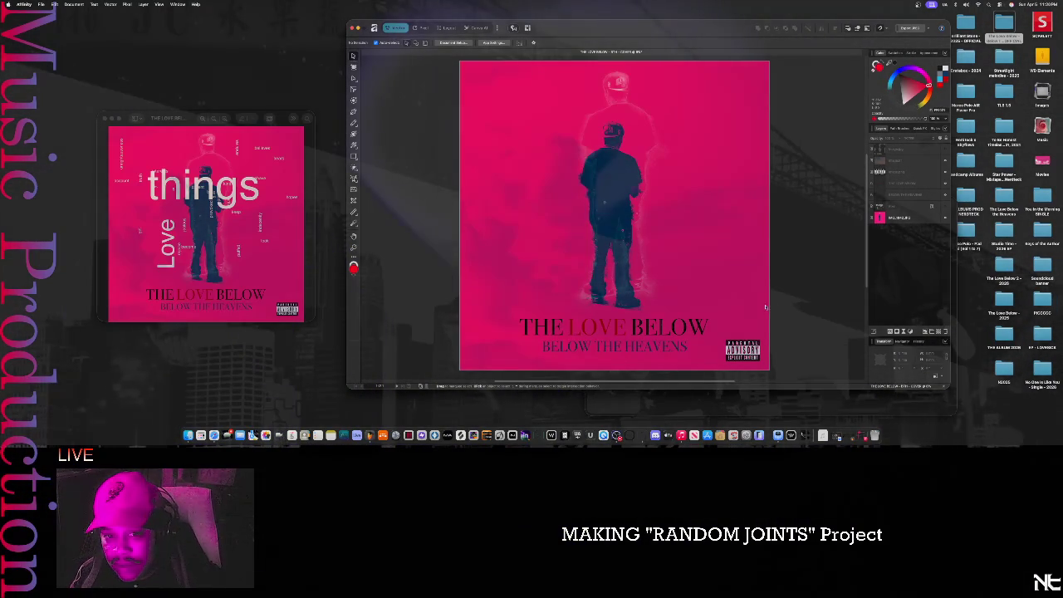
- Adjust the zoom, then make the hidden word-cloud layer visible again
scroll(810, 295, "up", 2)
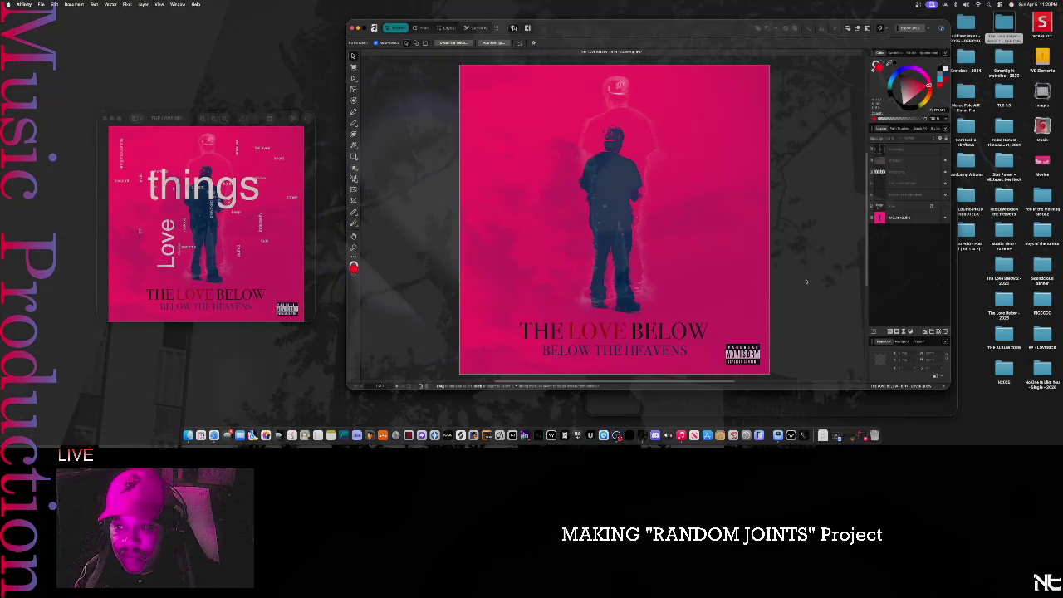
scroll(803, 282, "down", 1)
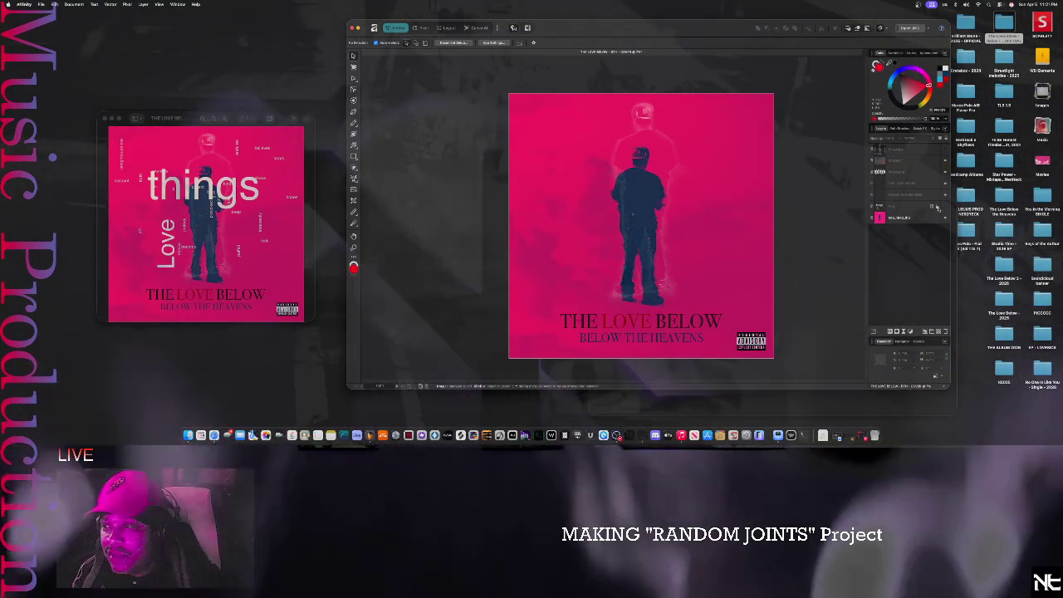
left_click(937, 208)
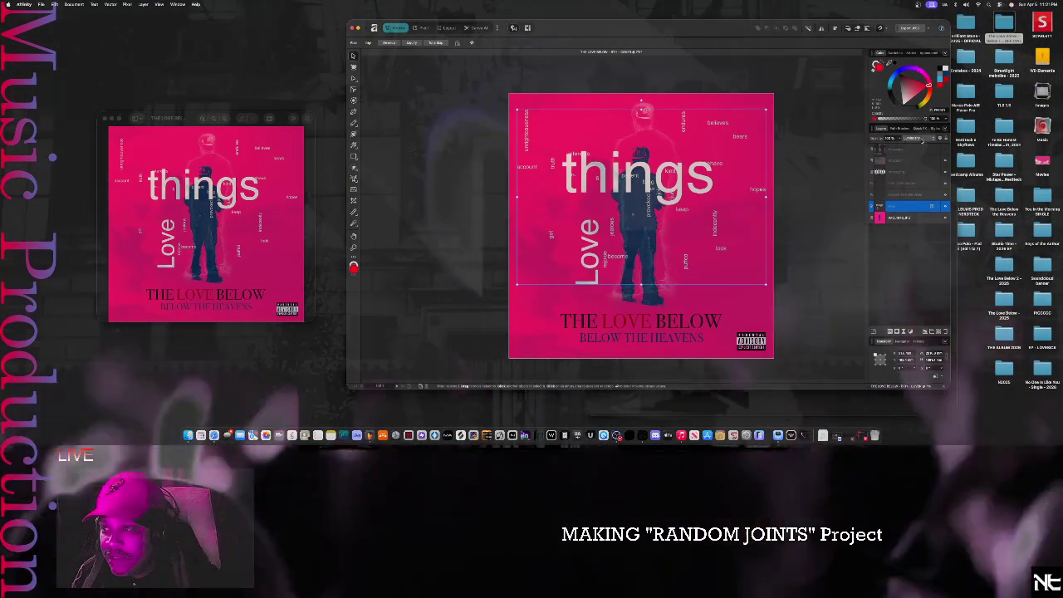
- Apply a different blend mode to the word-cloud layer from its Blend Mode list
left_click(914, 138)
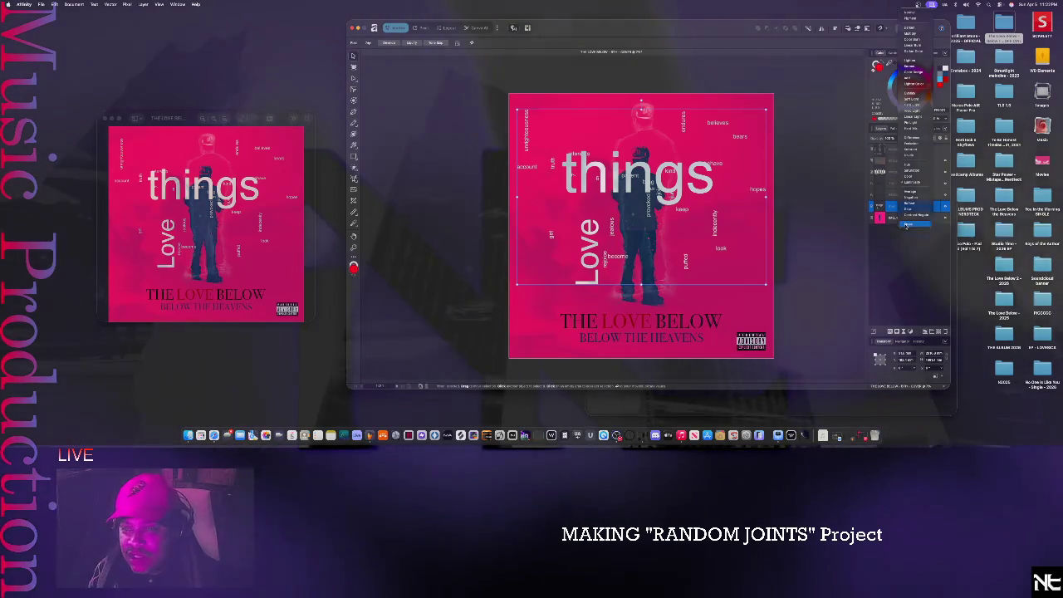
left_click(906, 225)
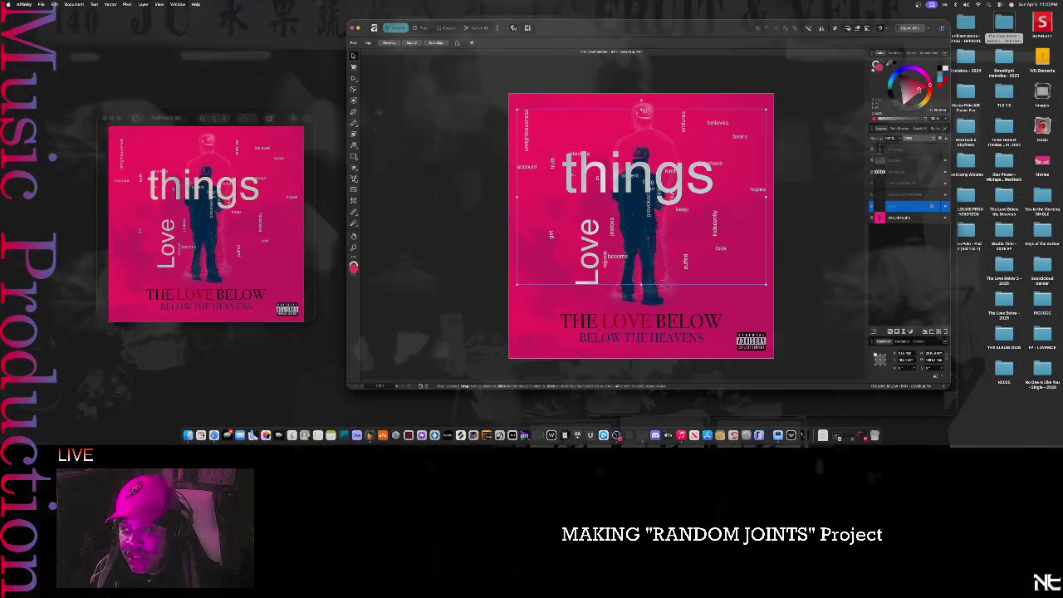
- Deselect the figure layer, set the working colour to red, and clear the text-group selection
key("v")
key("Escape")
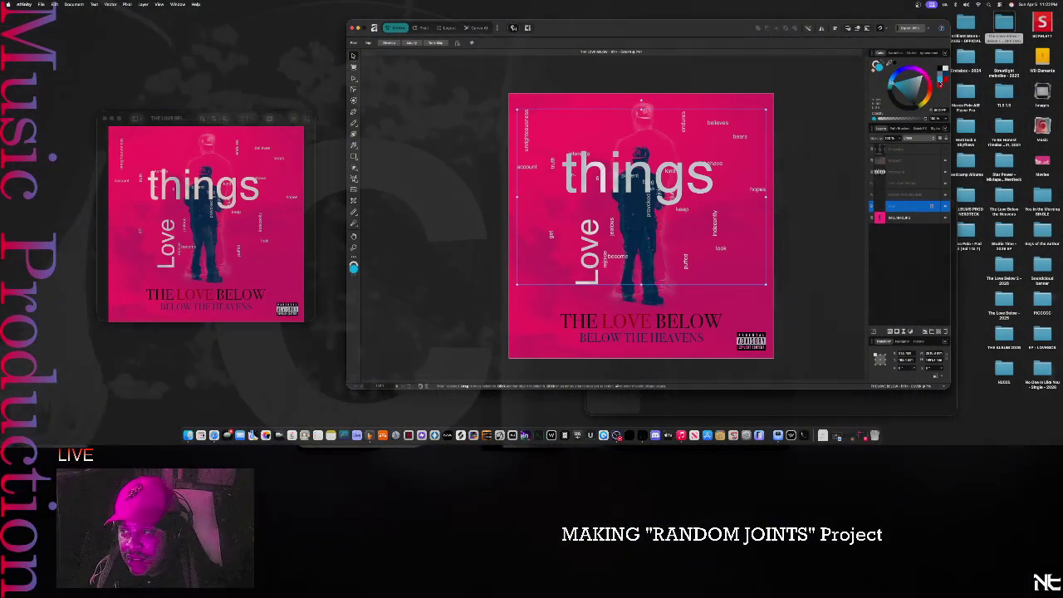
left_click(940, 86)
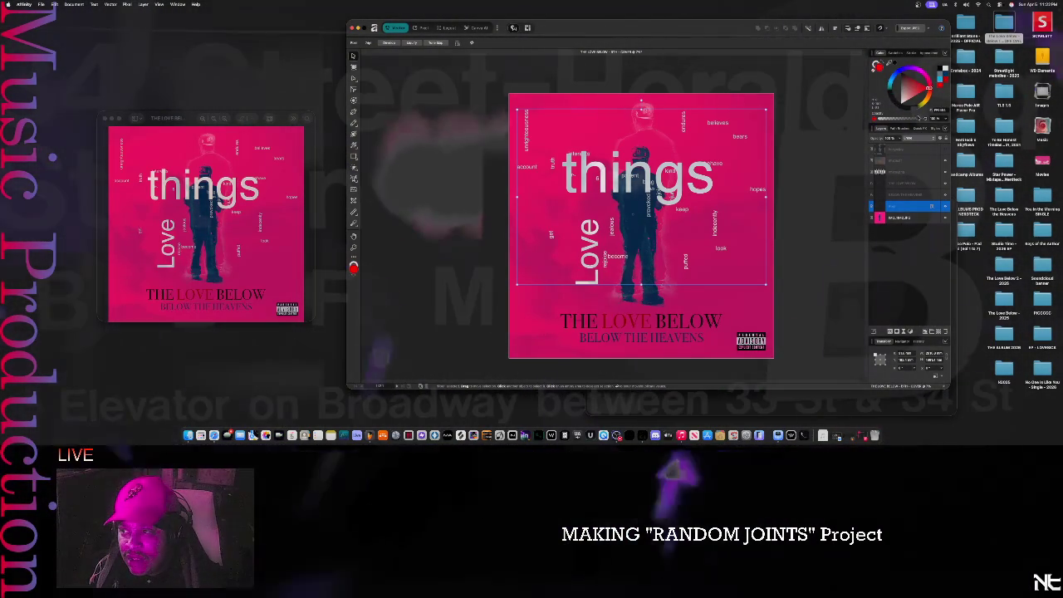
key("Escape")
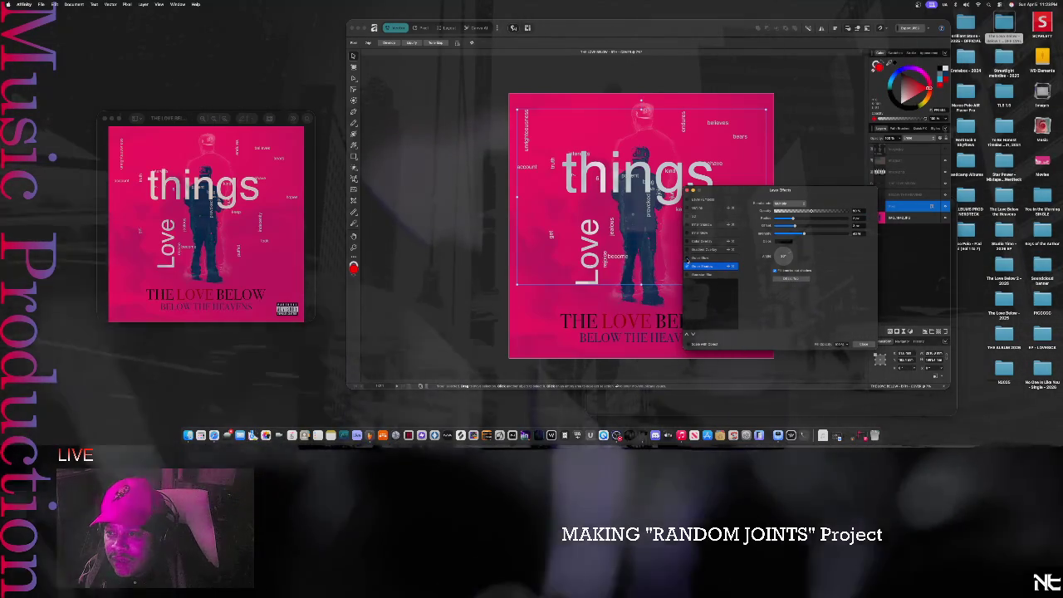
- Turn on Gradient Overlay for the word-cloud text and tune its sliders
left_click(687, 249)
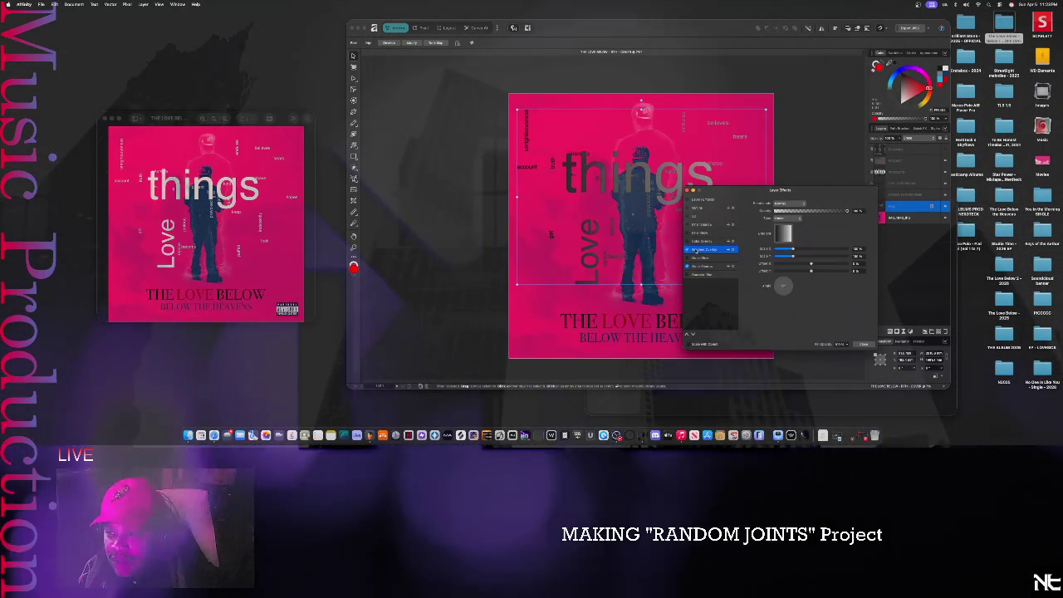
left_click(704, 250)
left_click_drag(840, 252, 839, 250)
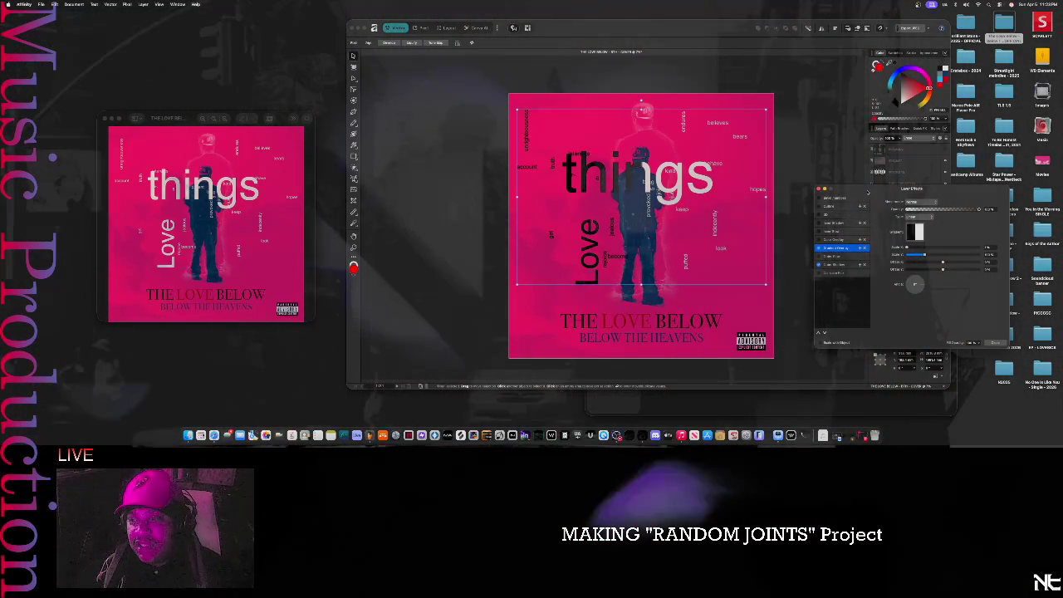
left_click(908, 248)
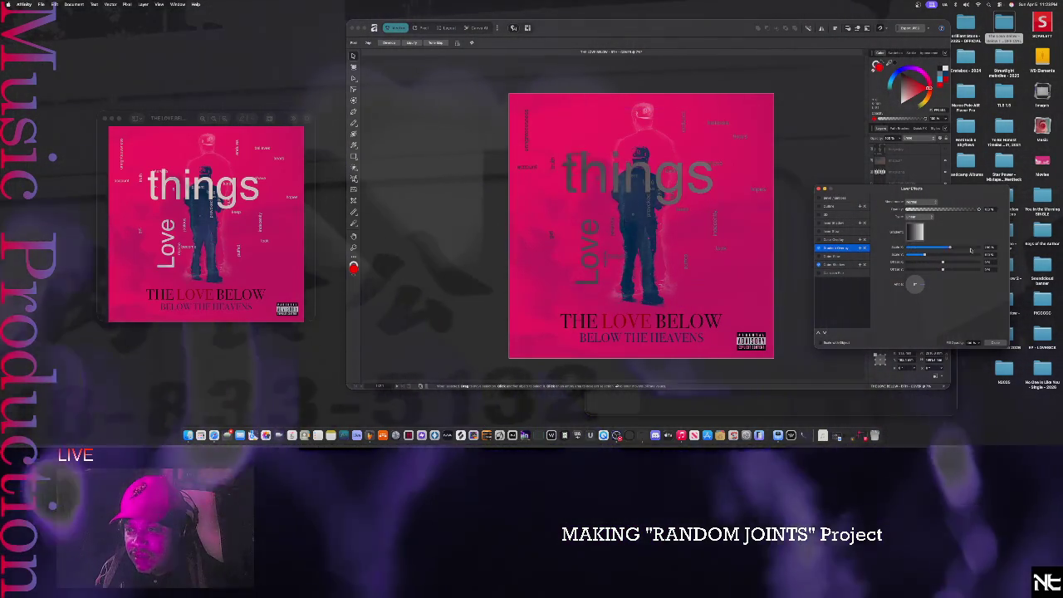
left_click_drag(924, 253, 869, 253)
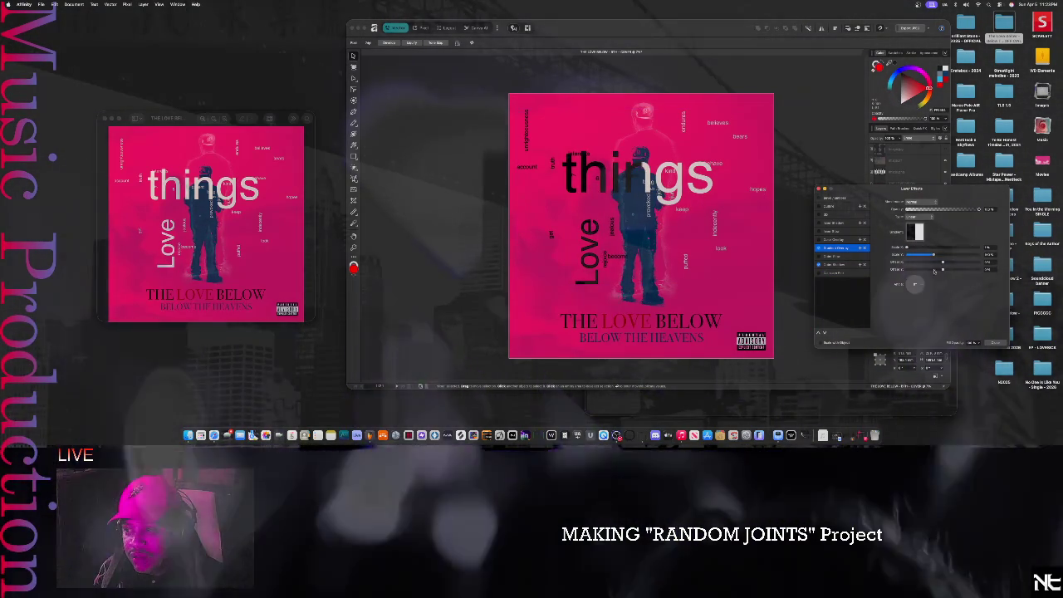
left_click(942, 269)
left_click_drag(943, 262, 886, 272)
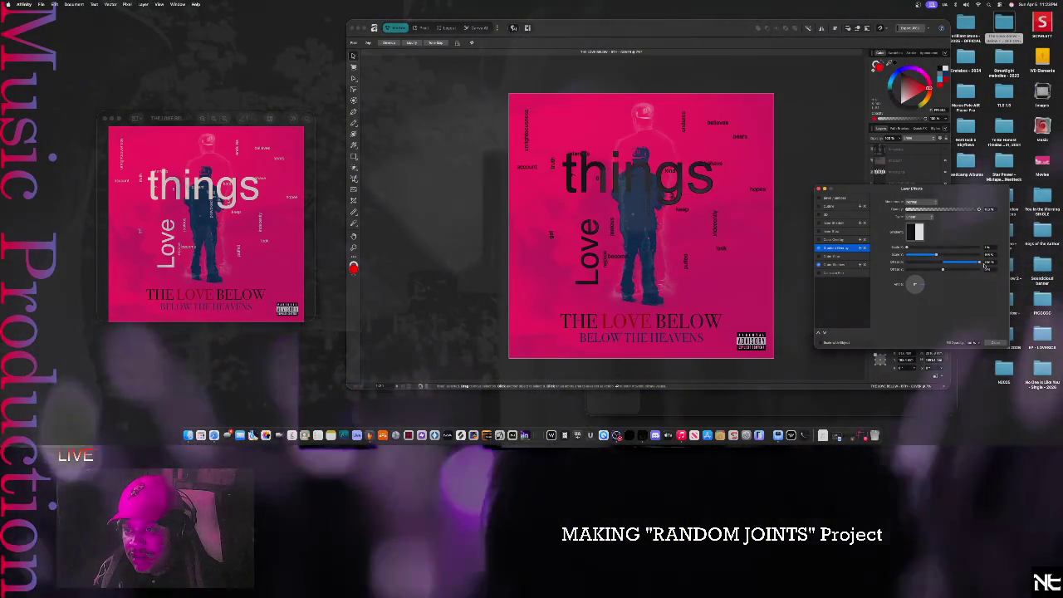
left_click_drag(986, 264, 943, 270)
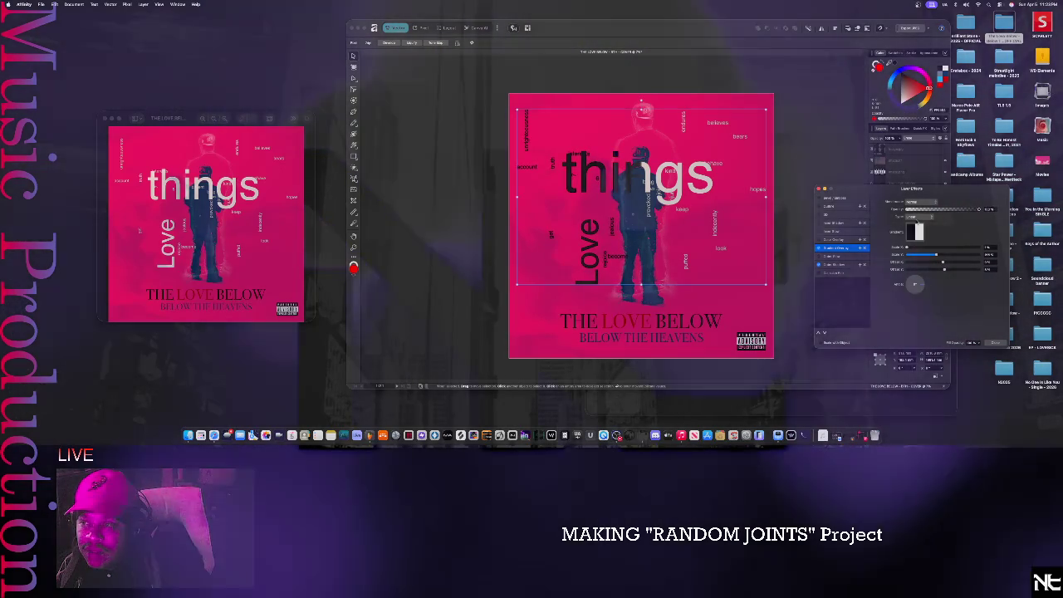
- Change the gradient overlay's blend mode, turn it off, and browse other effects' settings
left_click(914, 217)
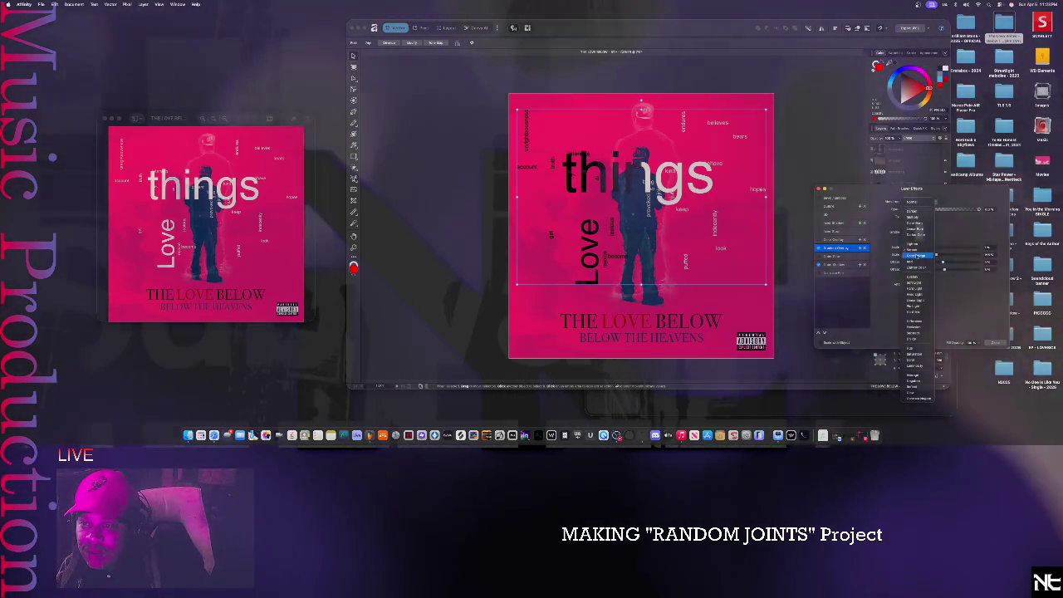
left_click(912, 249)
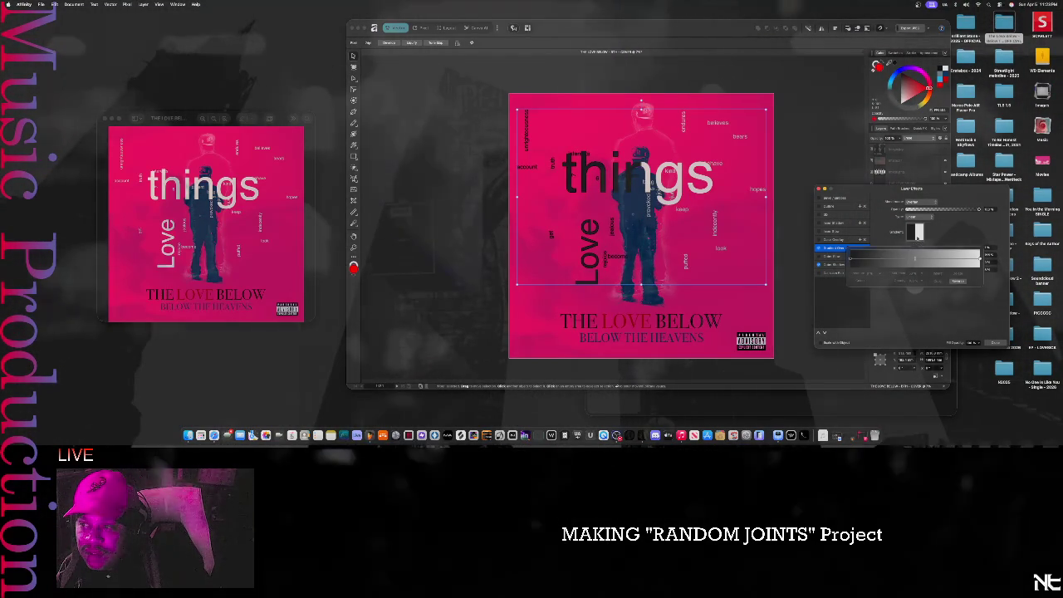
left_click(819, 248)
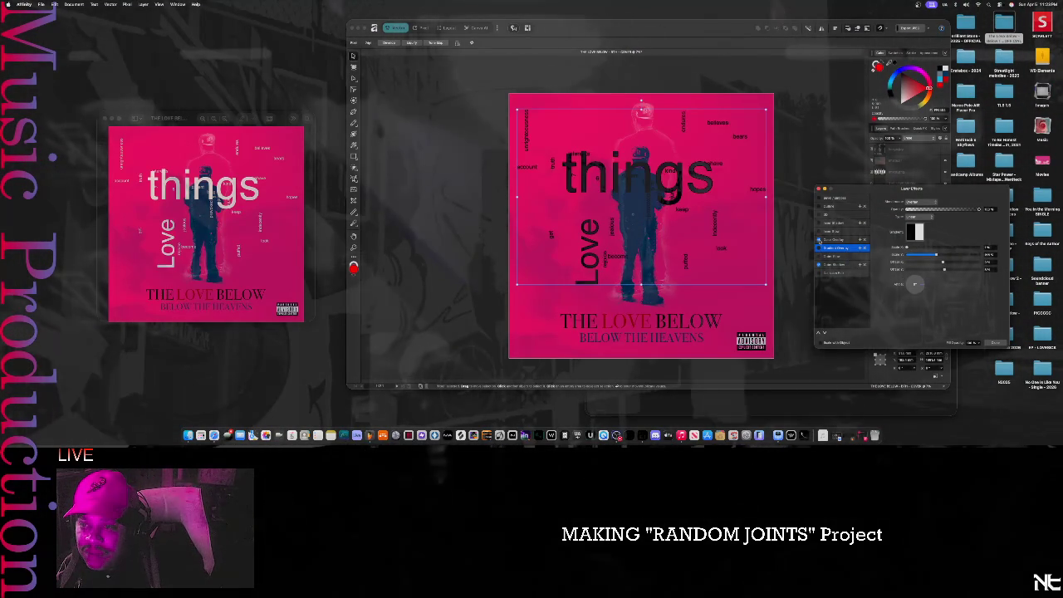
left_click(822, 231)
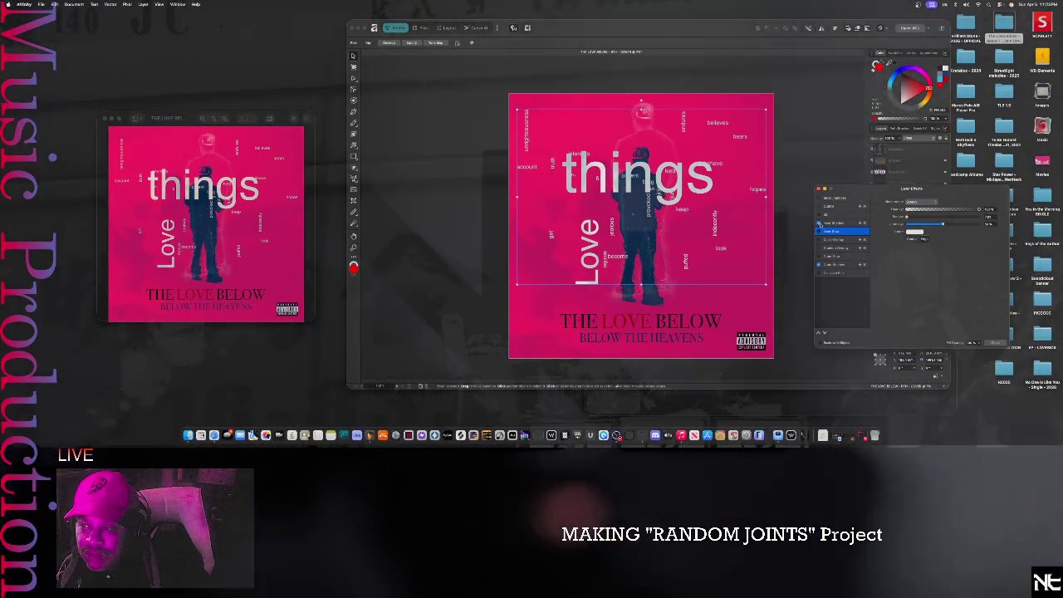
left_click(820, 216)
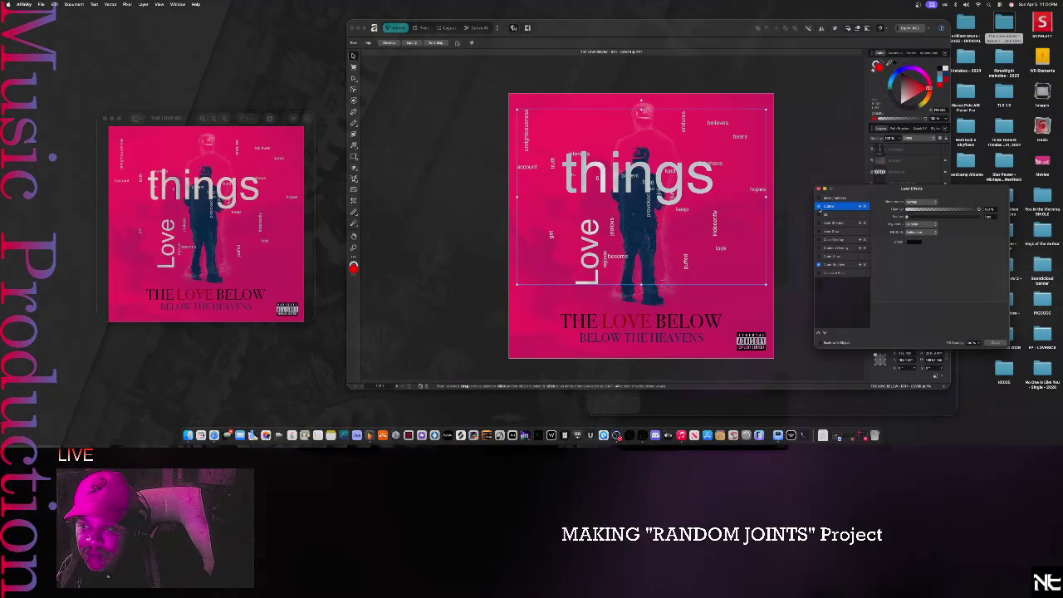
left_click(825, 273)
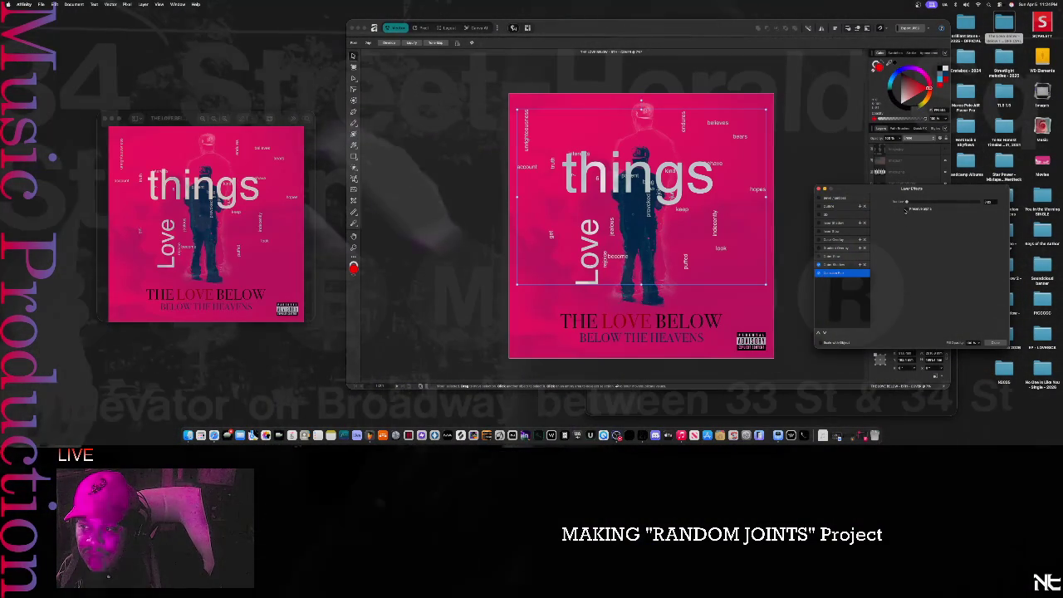
- Blur and fade the small words with Gaussian Blur, then close the Layer Effects dialog
left_click_drag(908, 204, 981, 202)
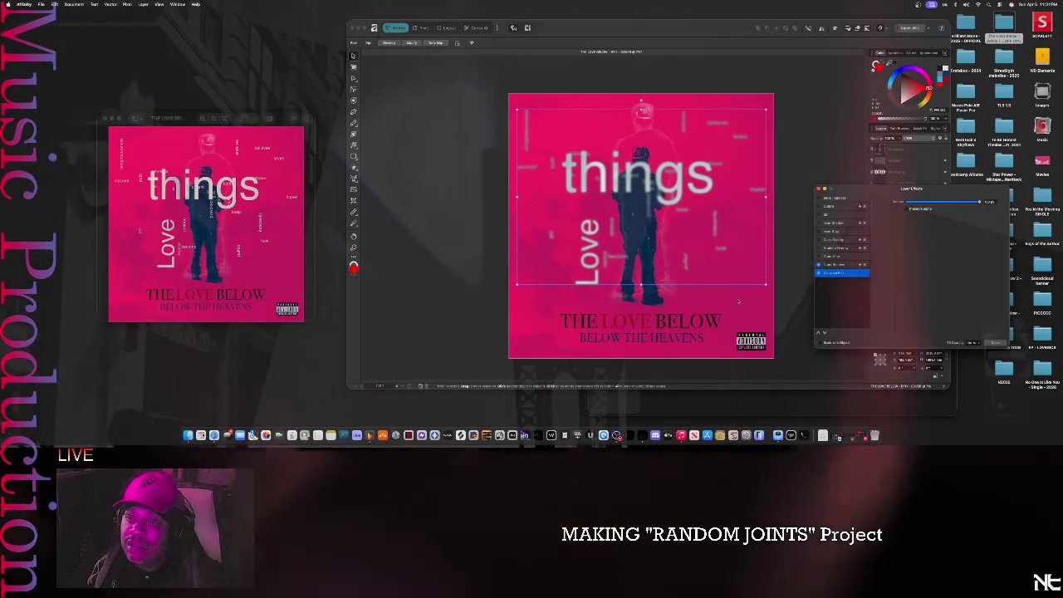
left_click(797, 285)
scroll(796, 286, "down", 3)
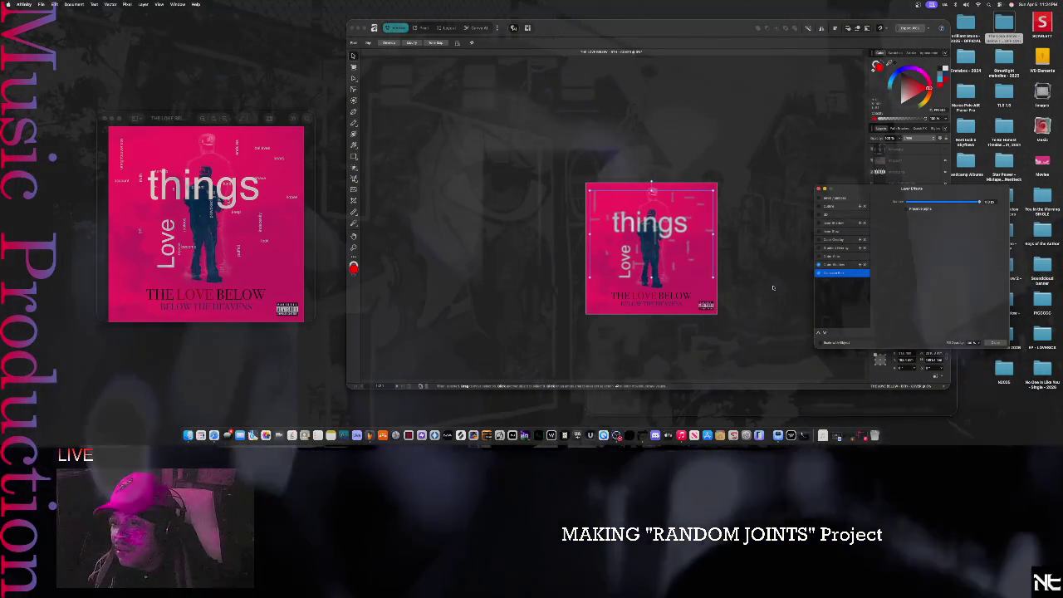
scroll(748, 257, "up", 2)
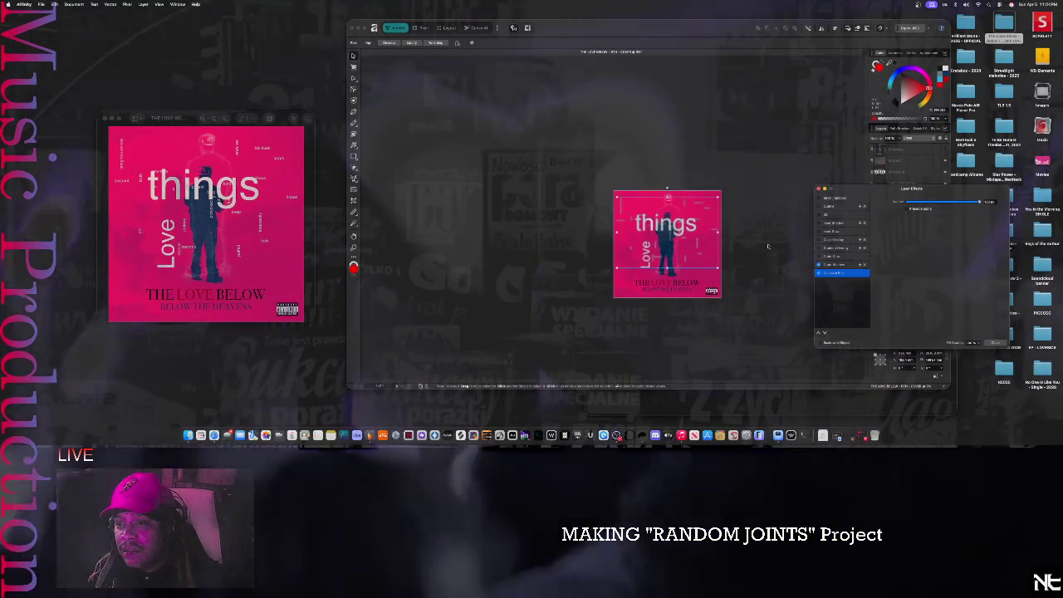
scroll(738, 240, "down", 2)
scroll(719, 216, "up", 3)
left_click(833, 264)
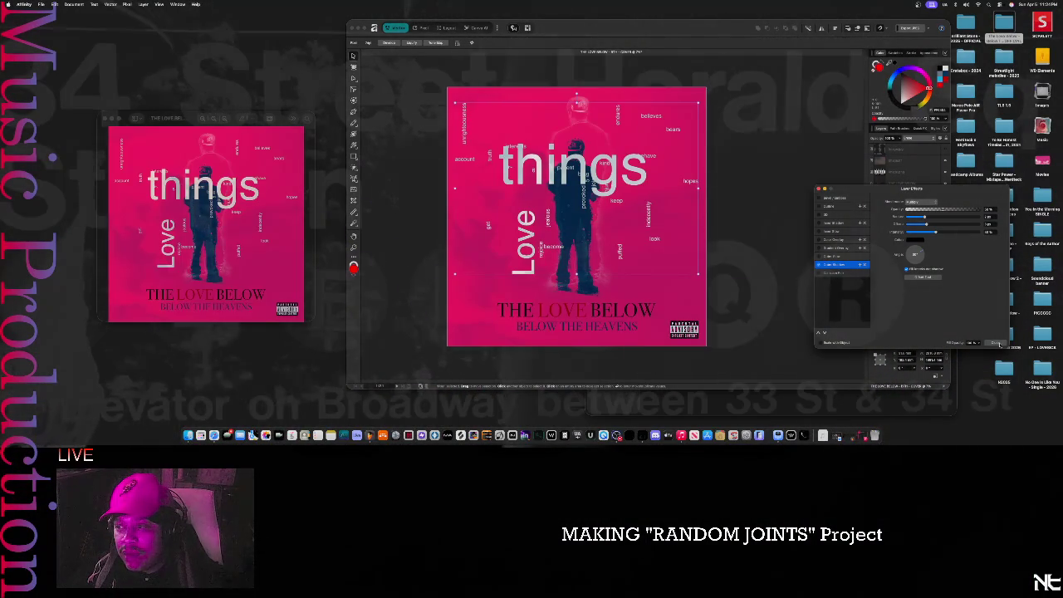
left_click(996, 342)
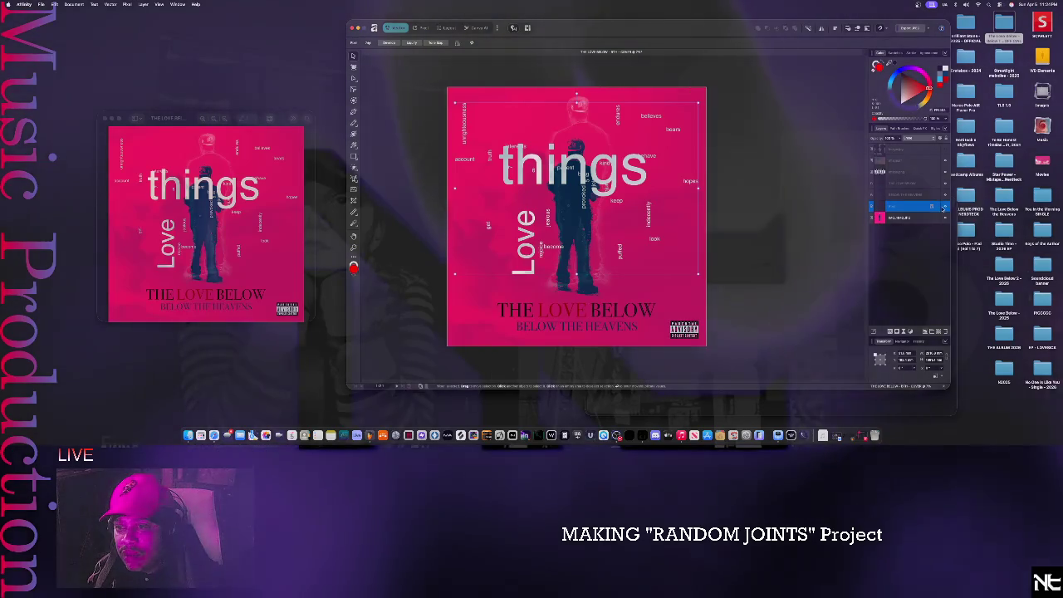
- Hide the word-cloud text layers, checking the layer blend mode list along the way
left_click(944, 208)
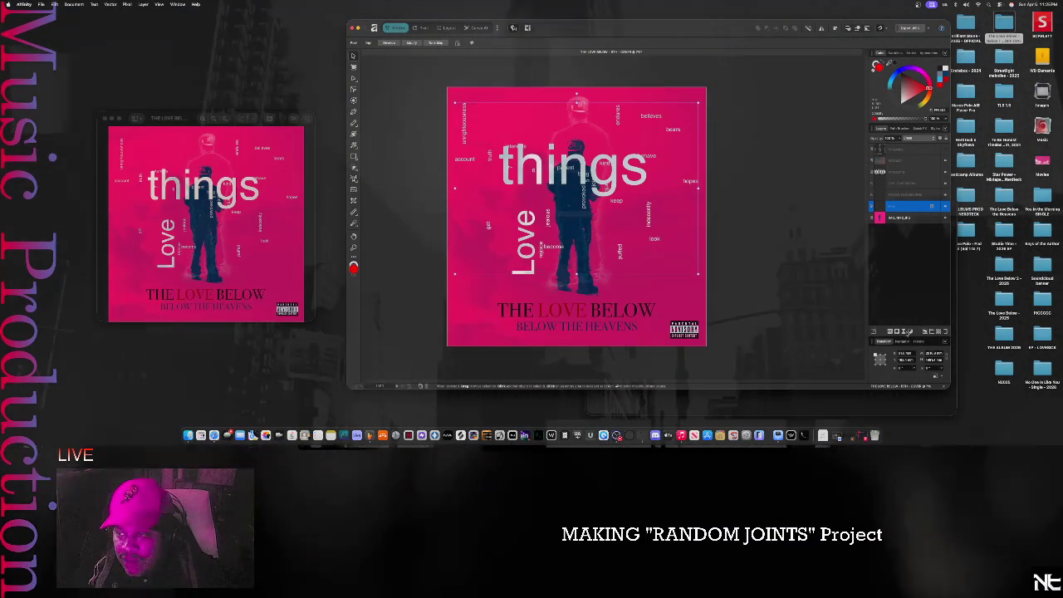
key("b")
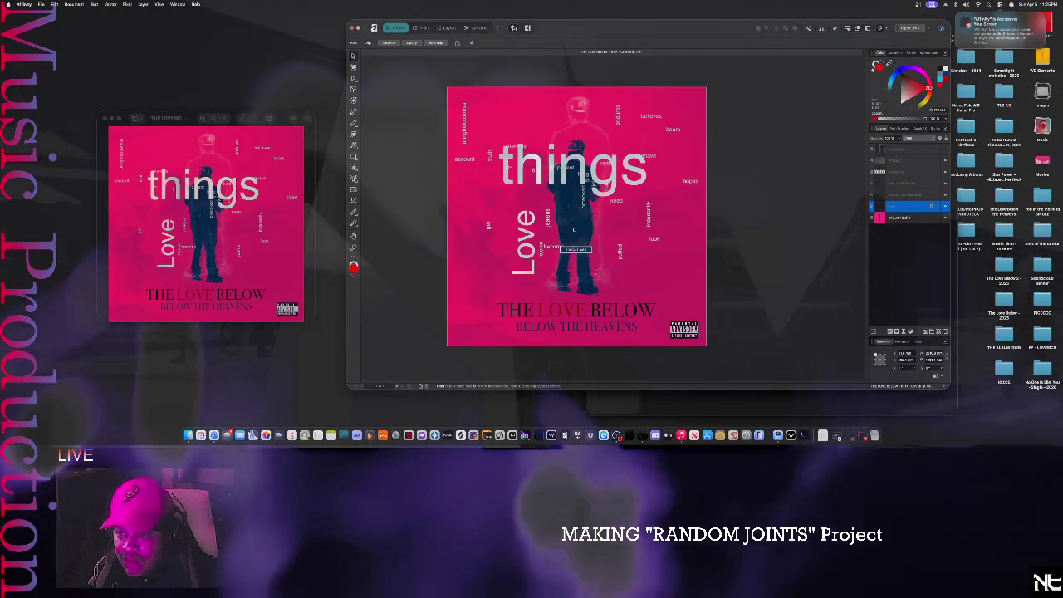
key("v")
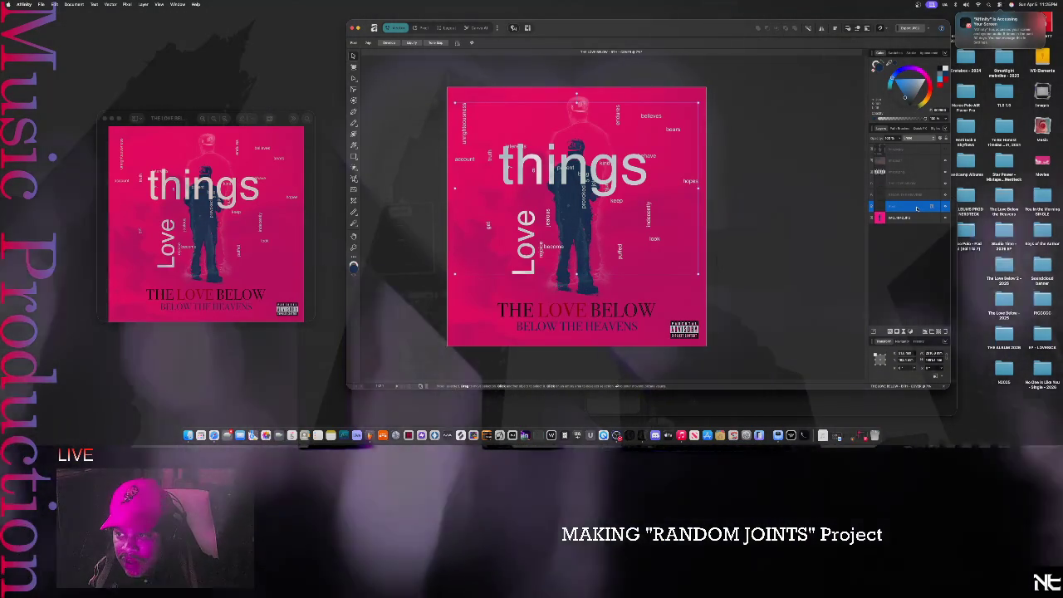
left_click(920, 139)
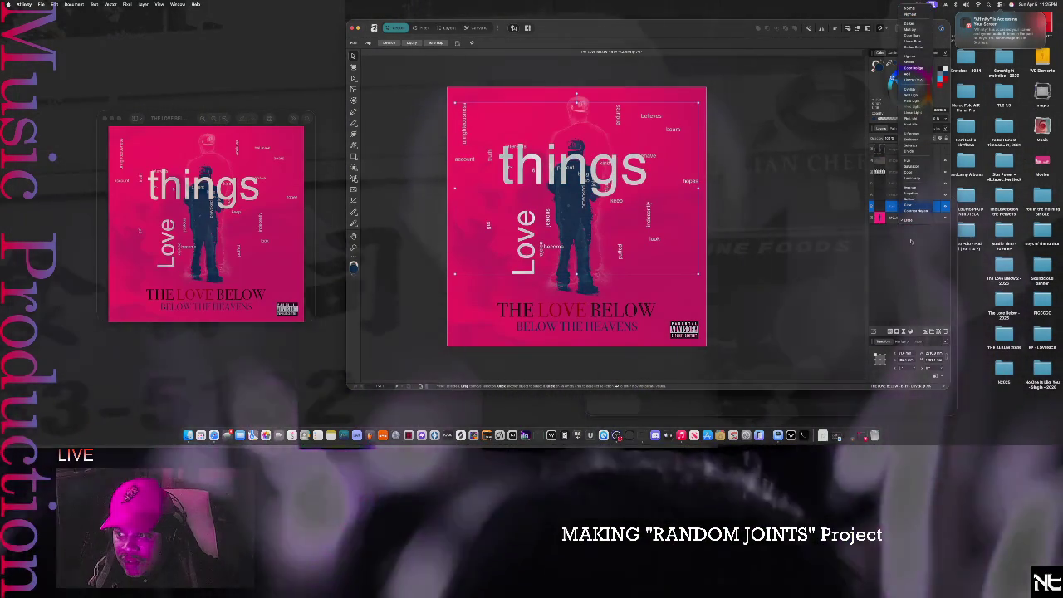
left_click(911, 236)
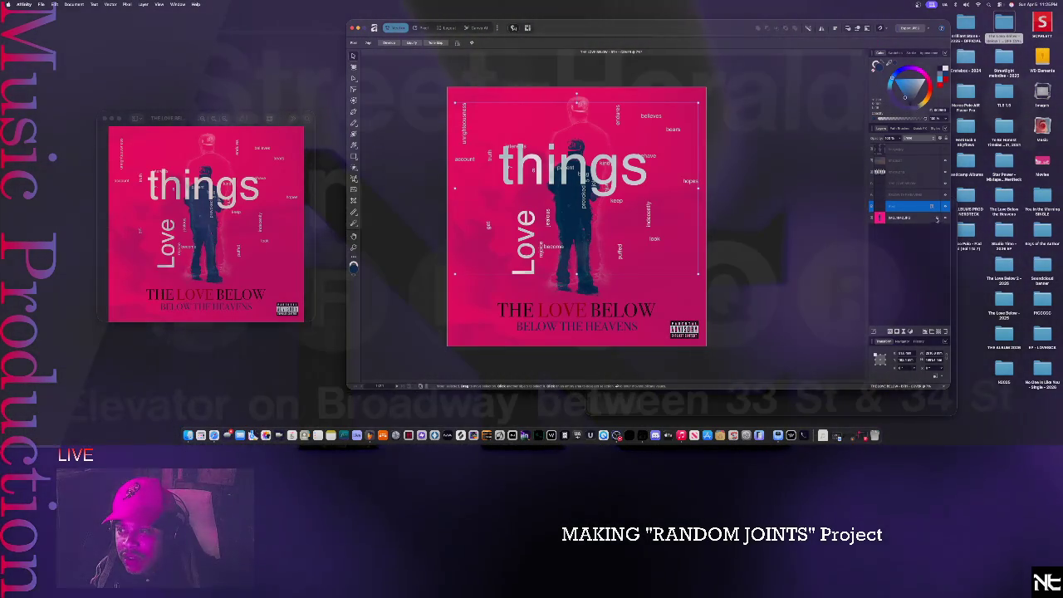
left_click(944, 207)
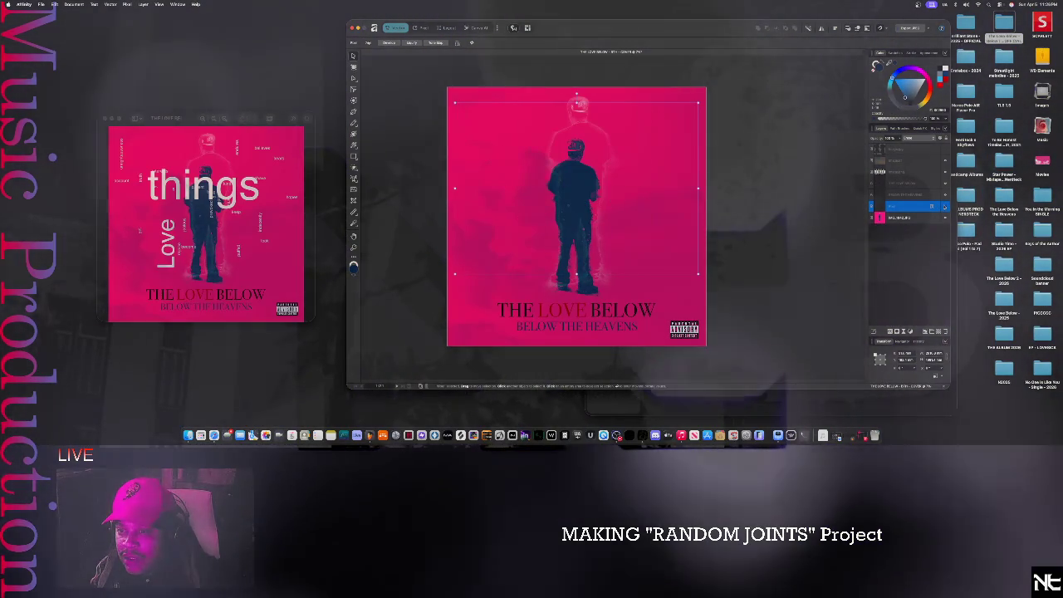
- Compare the cover with and without the words, then deselect everything on the canvas
left_click(944, 207)
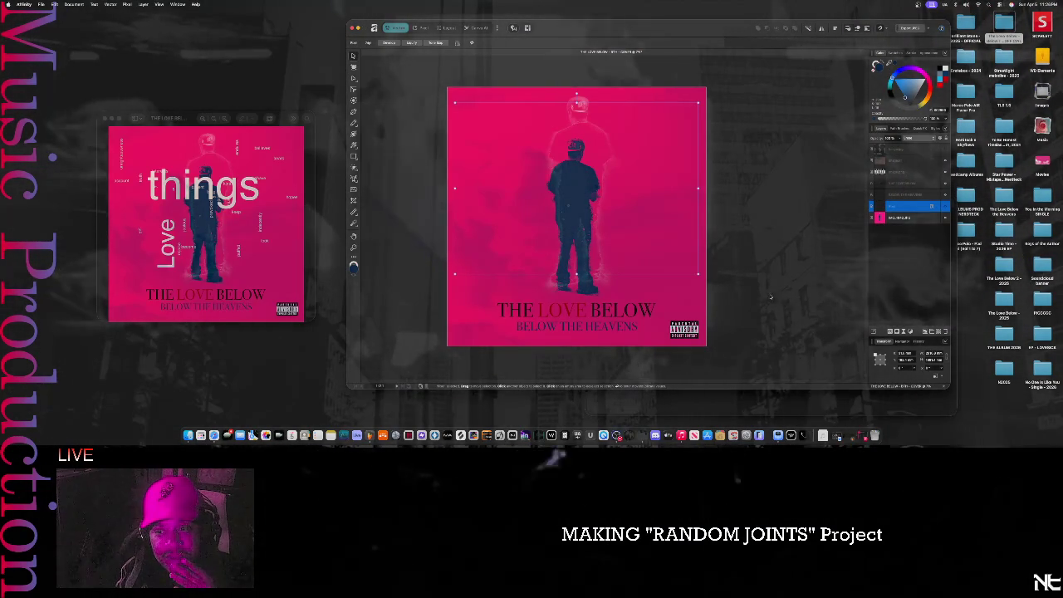
key("alt+bracketright")
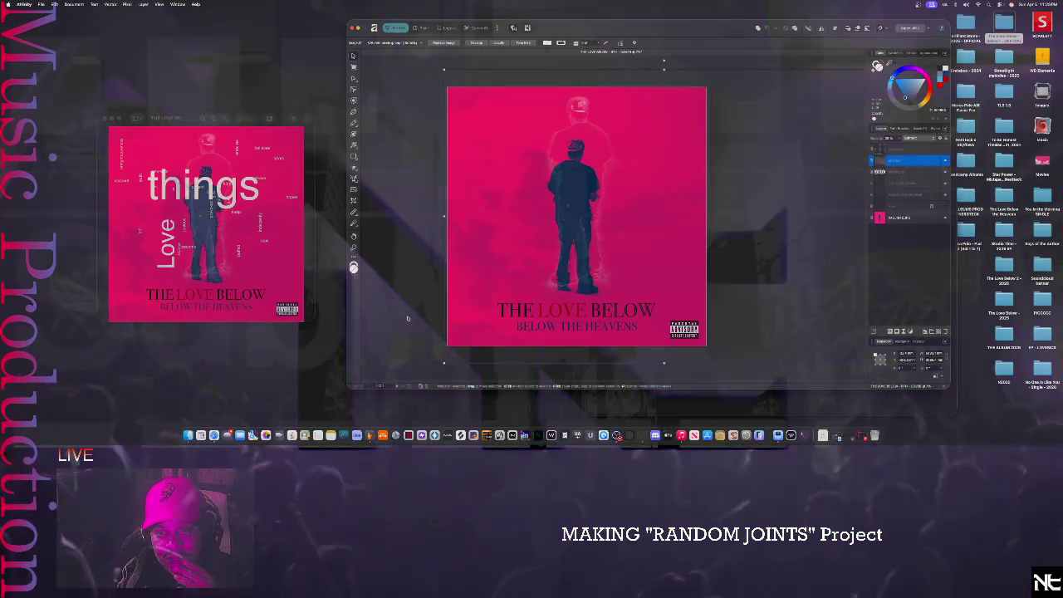
left_click(407, 318)
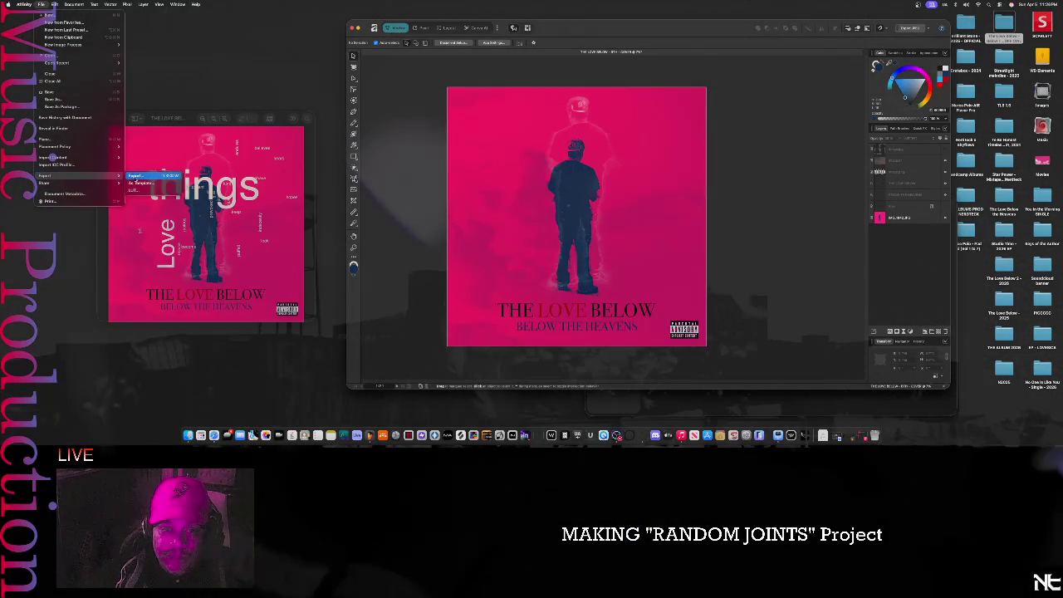
- Export the cover as a high-quality JPEG with image height 3000
left_click(136, 176)
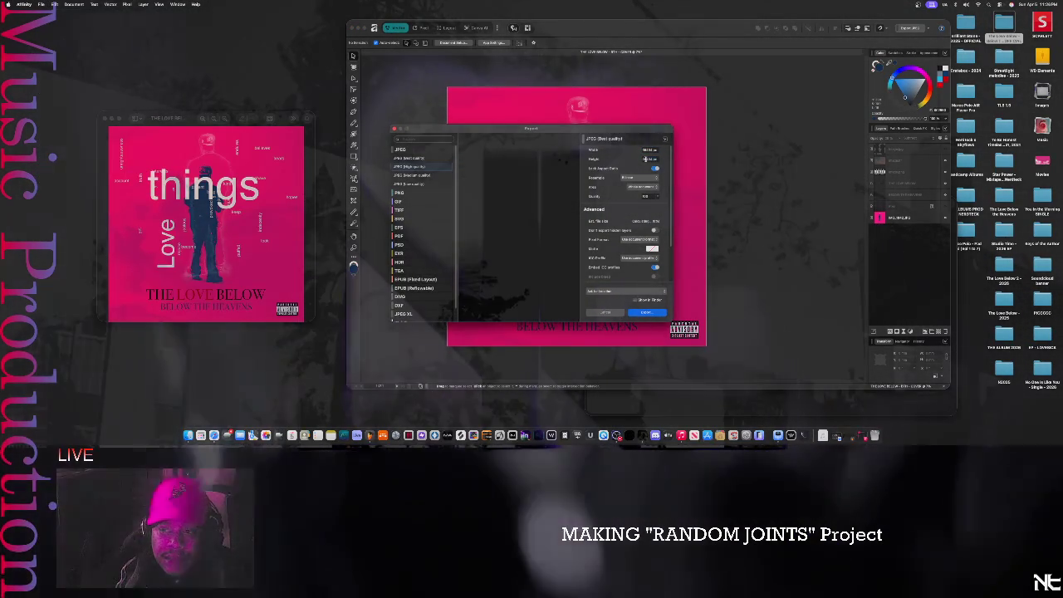
double_click(647, 159)
type("3")
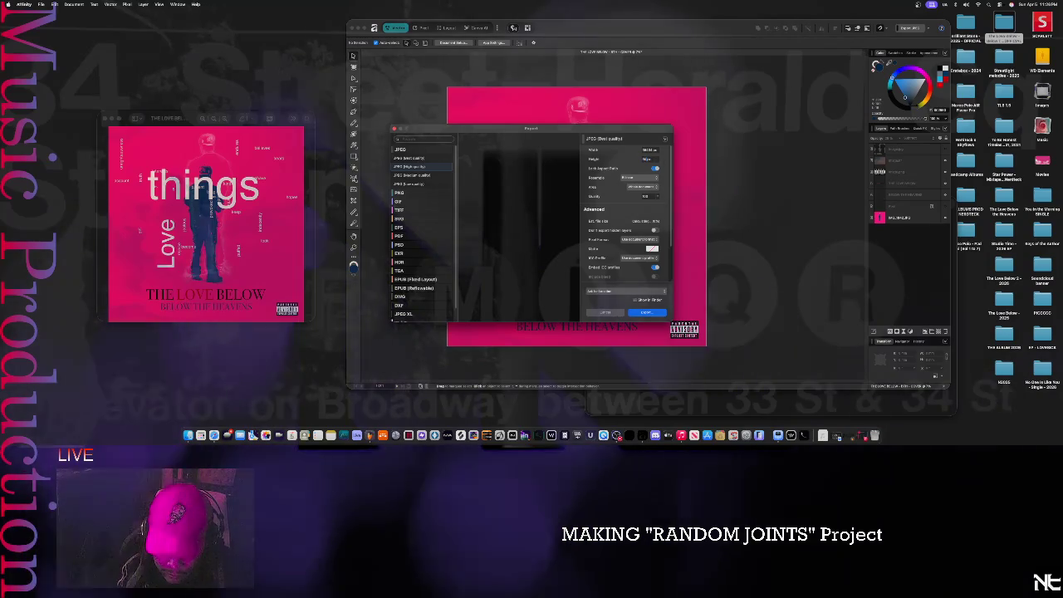
type("000")
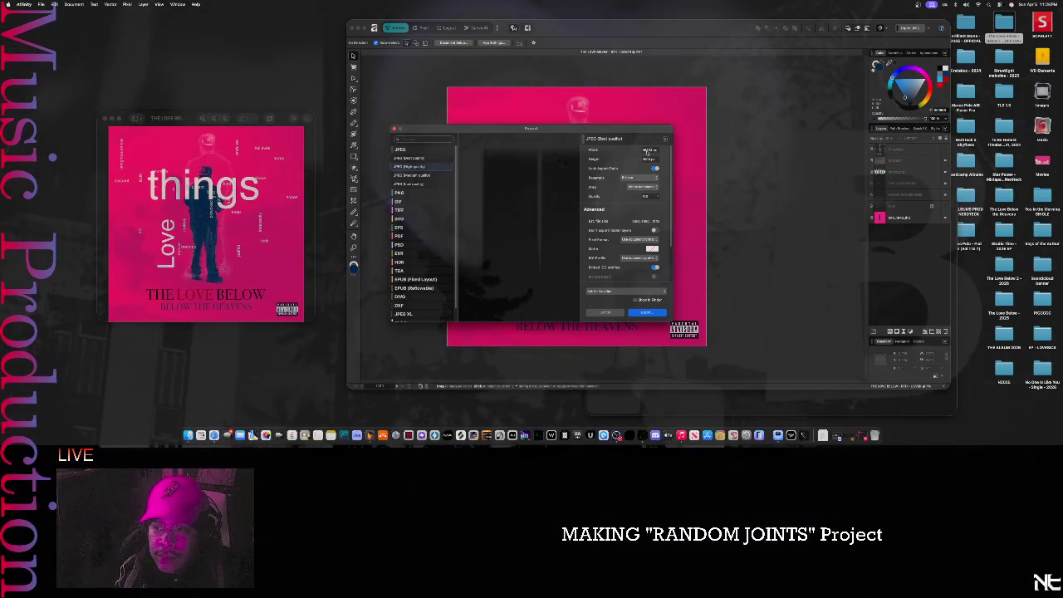
double_click(649, 150)
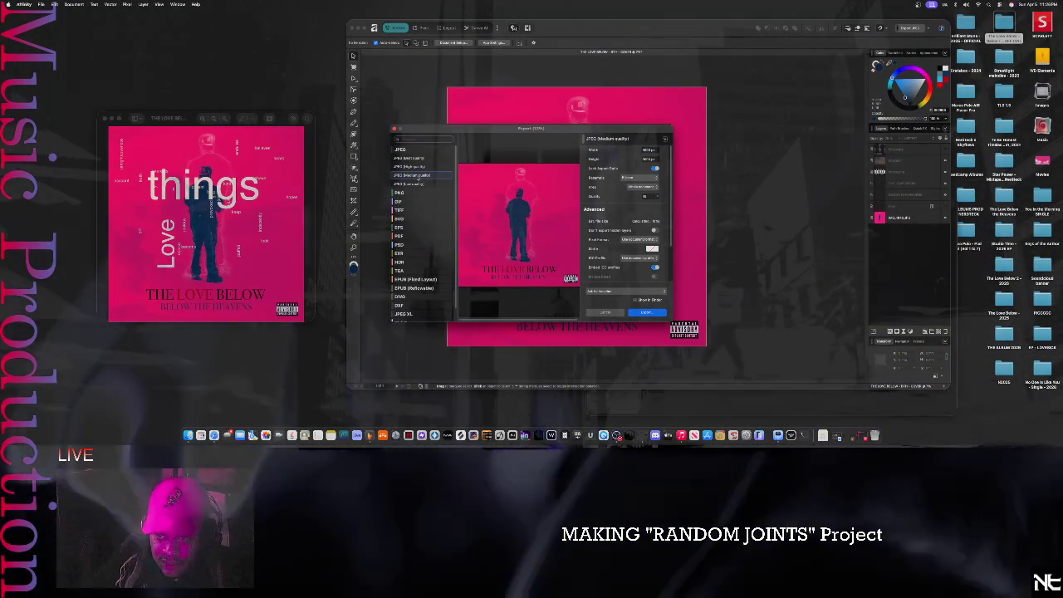
left_click(412, 175)
left_click(415, 167)
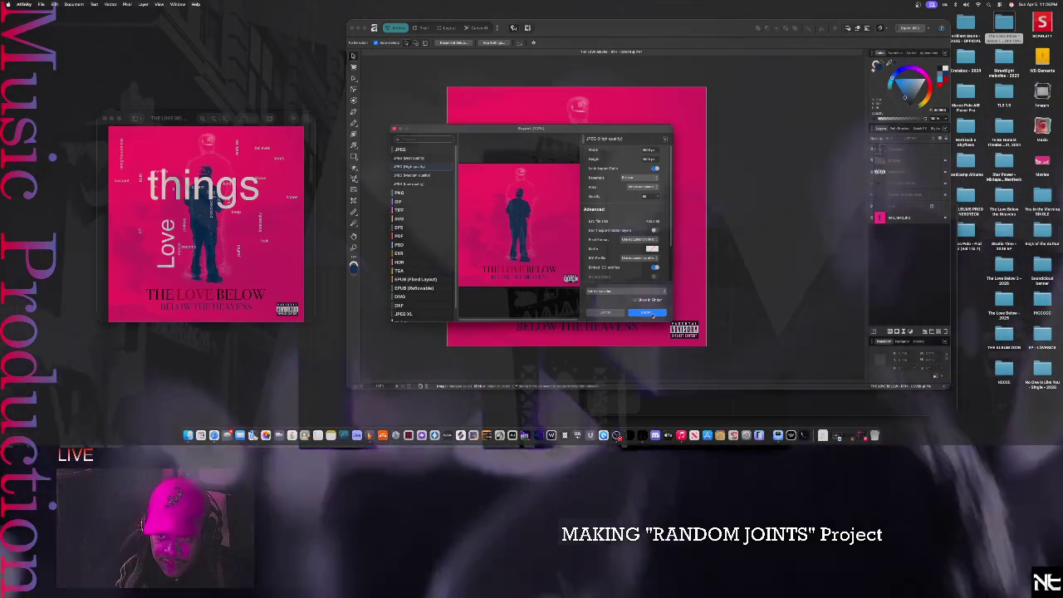
left_click(651, 314)
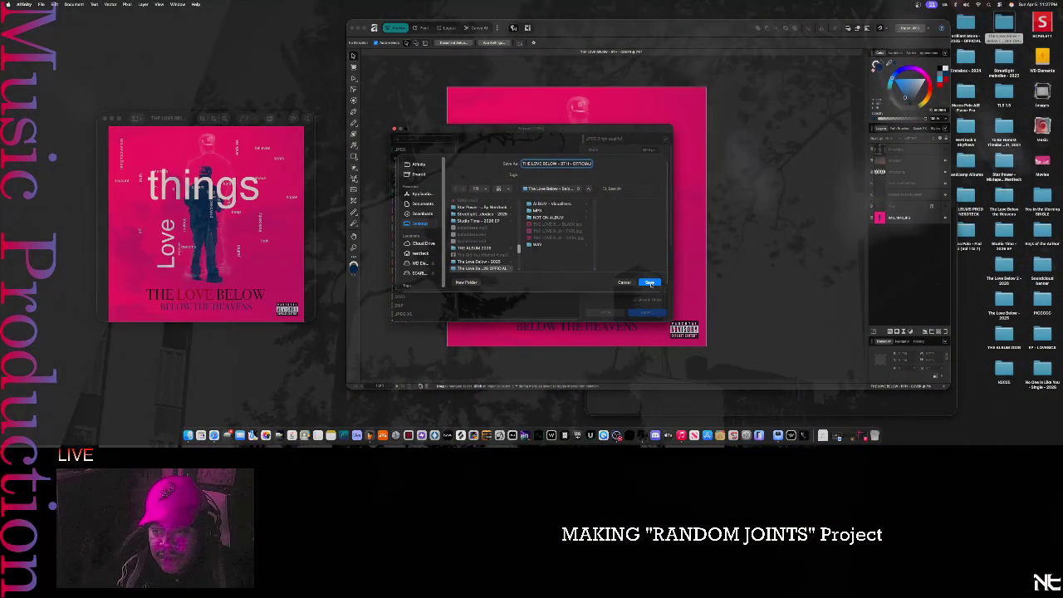
- Confirm the file name and save the pink cover as a high-quality JPEG
left_click_drag(569, 165, 638, 163)
type("COVER 2026")
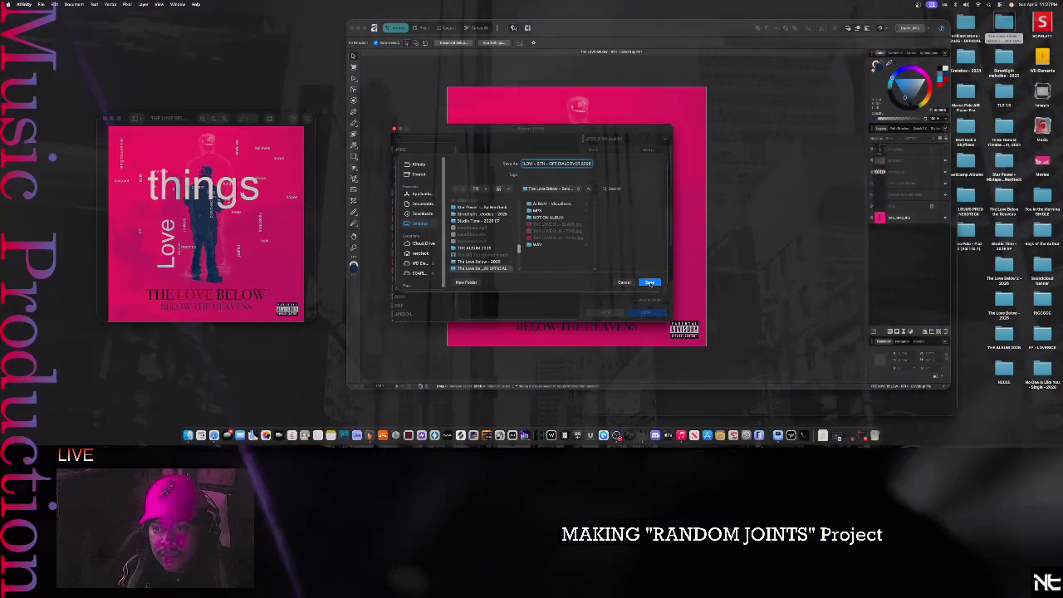
left_click(651, 283)
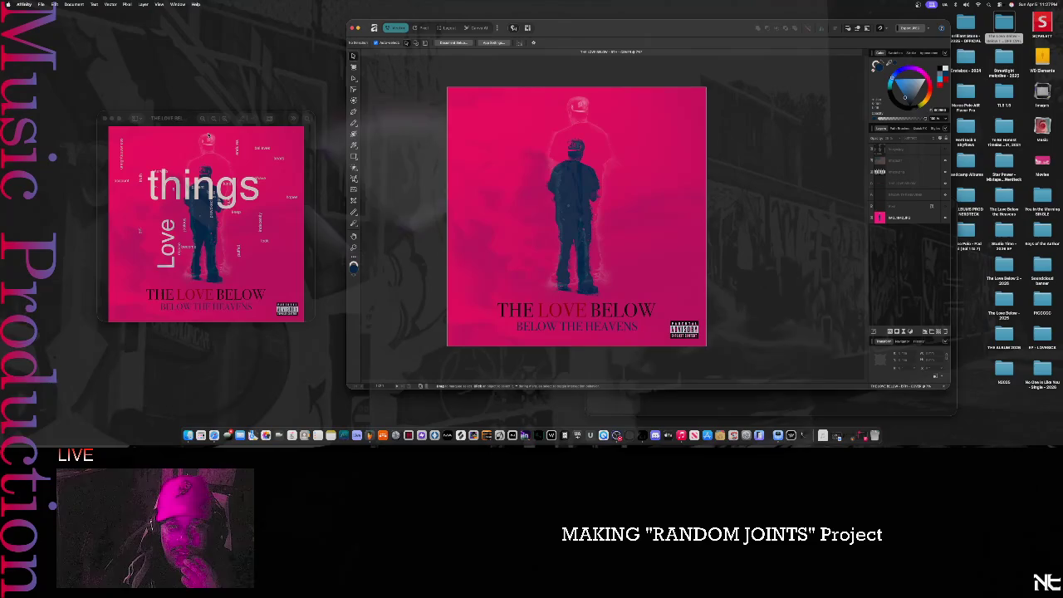
left_click(26, 5)
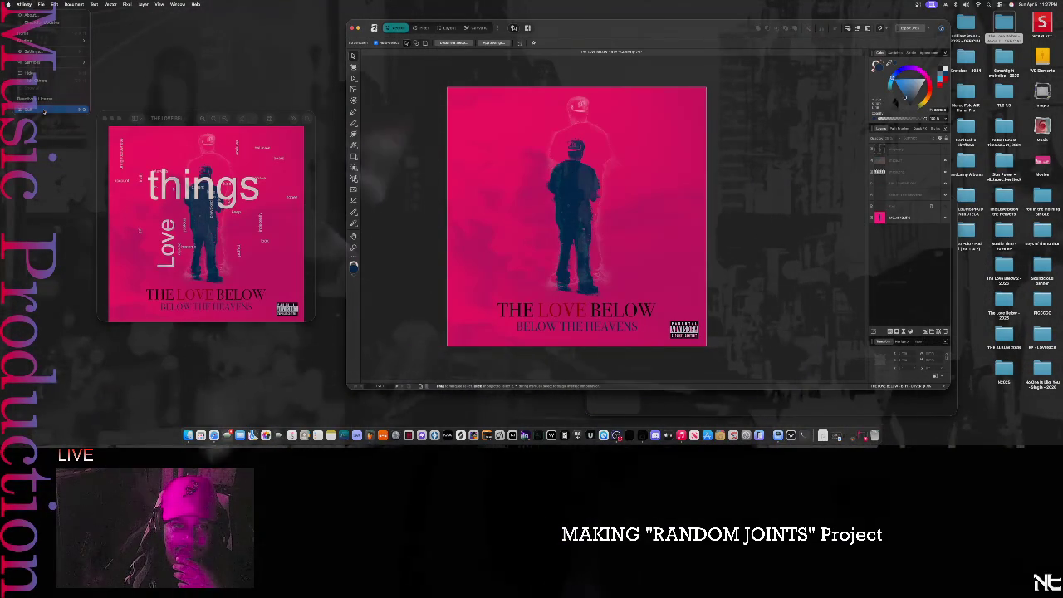
- Quit Affinity without saving and open the newly exported cover JPEG in Preview
left_click(44, 110)
left_click(518, 161)
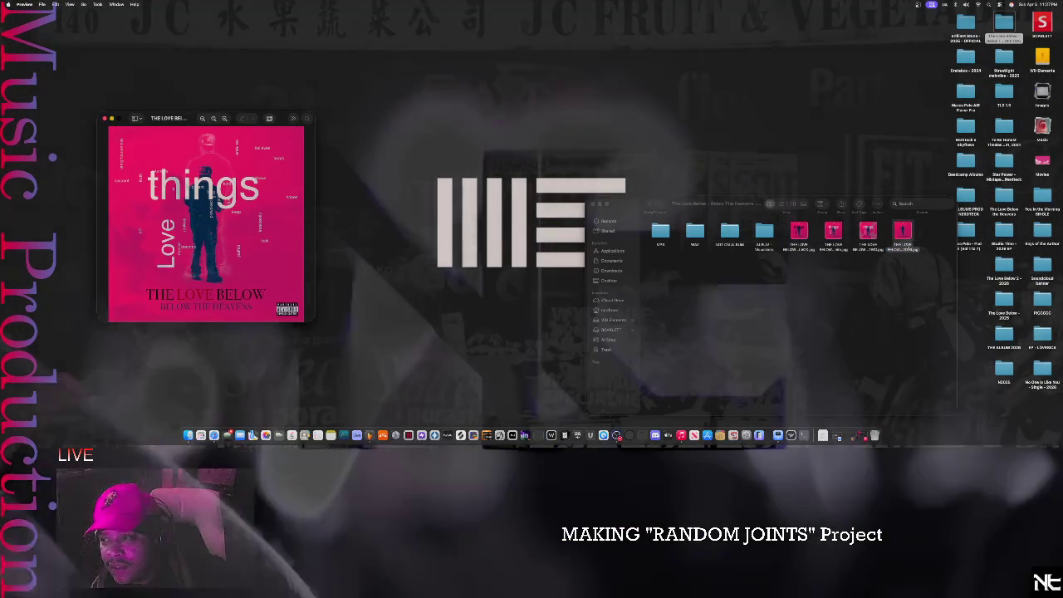
double_click(903, 230)
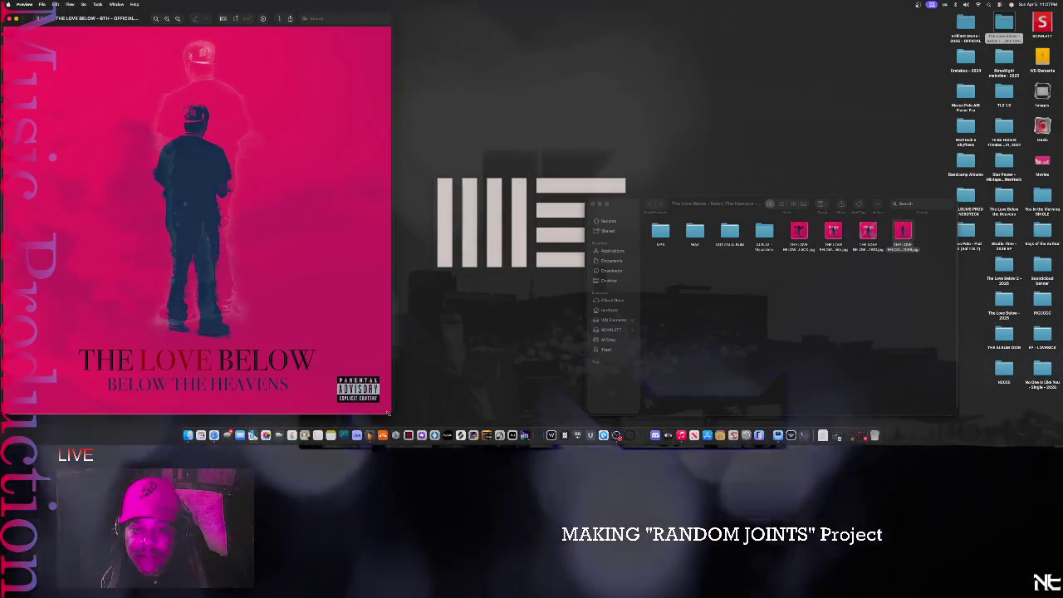
- Compare the new pink cover with the old 'things' cover, then close the old one
left_click_drag(390, 413, 212, 226)
mouse_move(72, 23)
left_mouse_down()
mouse_move(286, 123)
mouse_move(391, 121)
left_mouse_up()
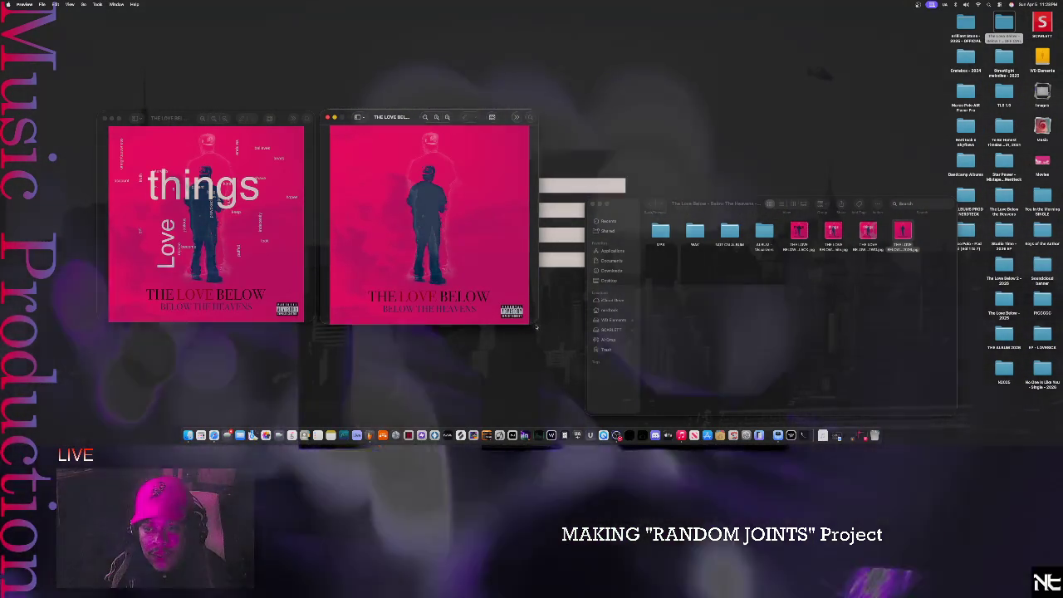
left_click_drag(534, 324, 670, 414)
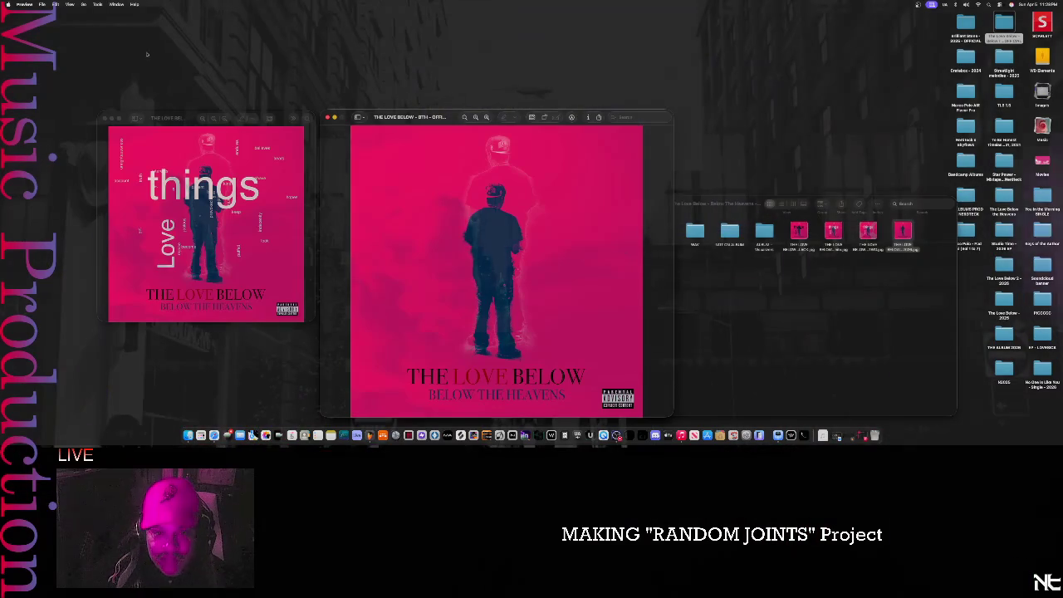
left_click_drag(186, 119, 93, 95)
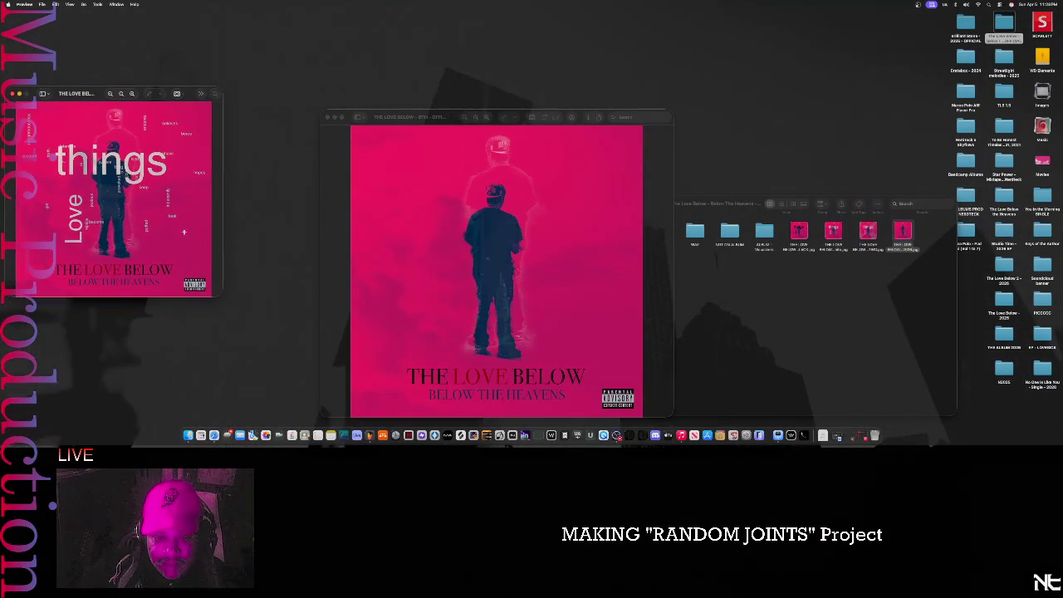
mouse_move(248, 339)
left_mouse_down()
mouse_move(329, 416)
mouse_move(304, 418)
left_mouse_up()
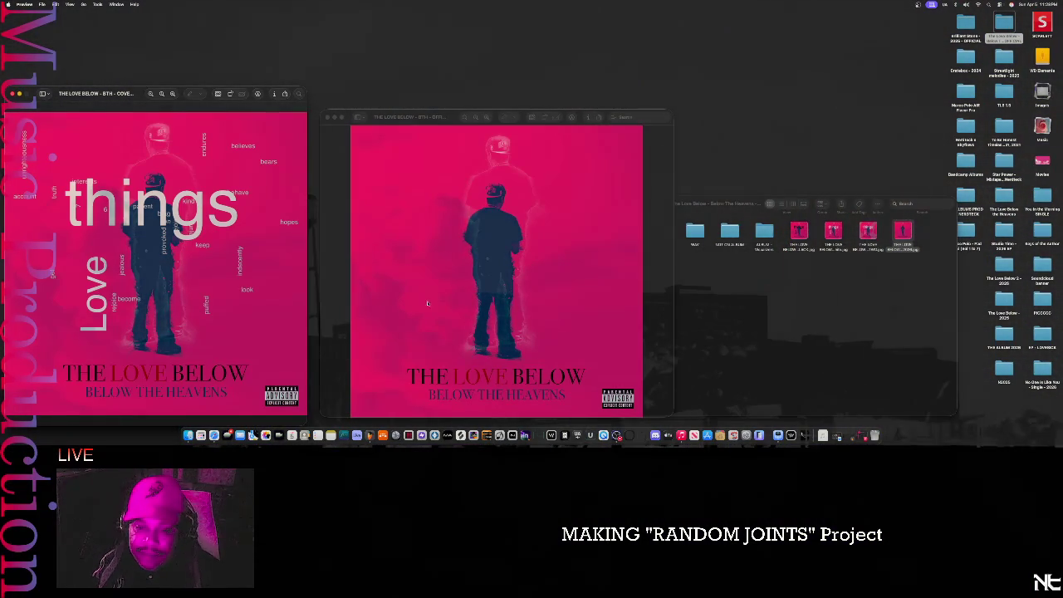
left_click(13, 94)
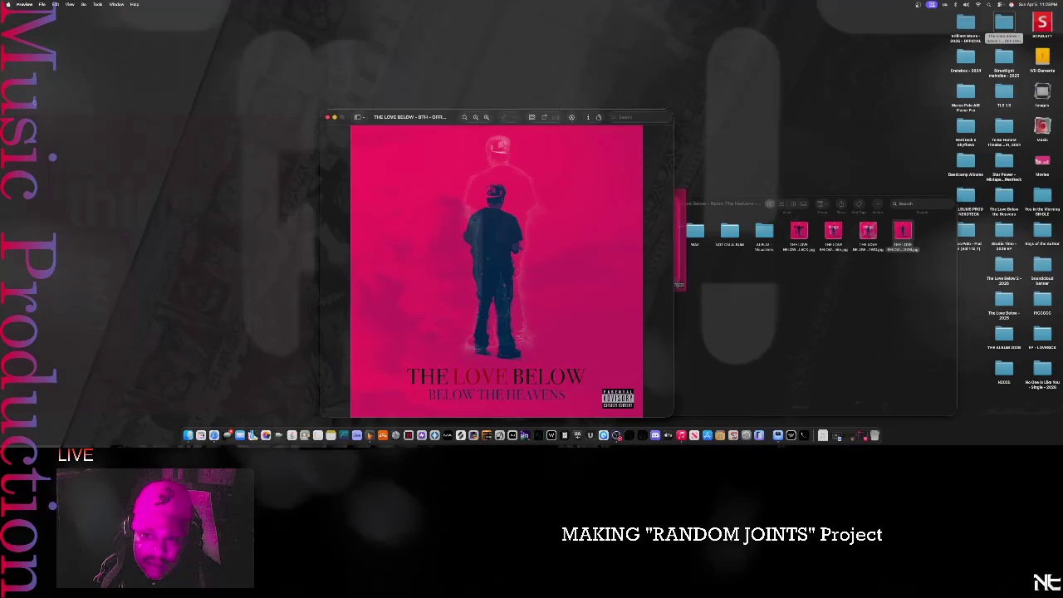
- Set the pink cover as the playlist's cover art in Music
left_click(696, 297)
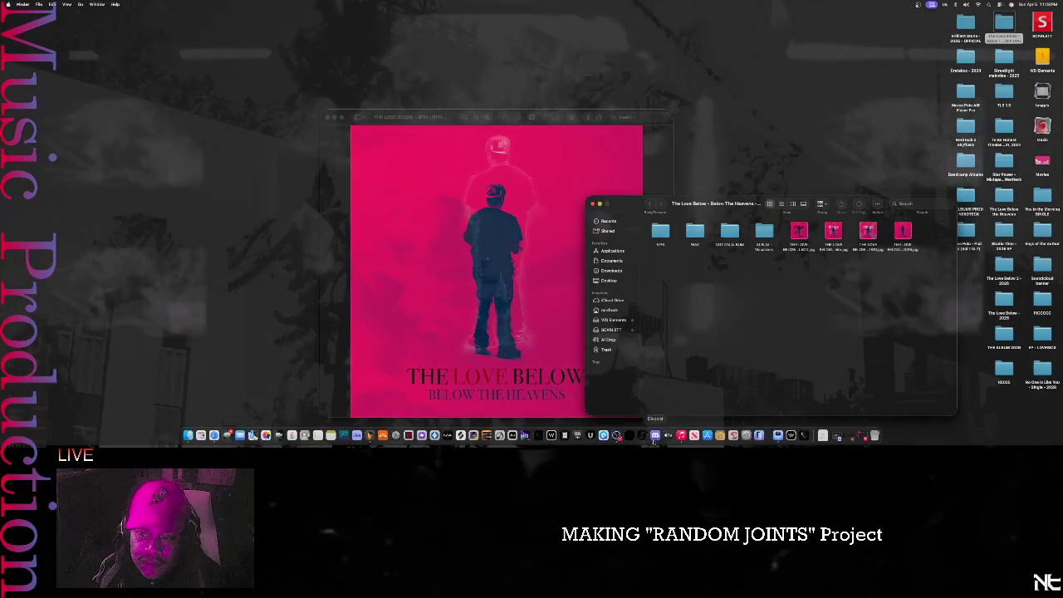
left_click(619, 437)
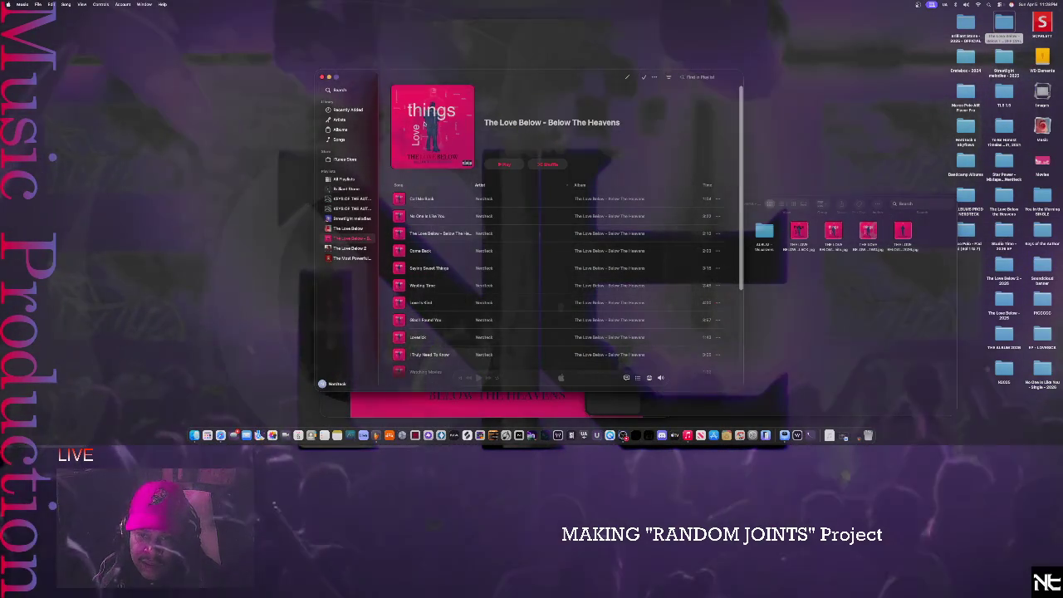
right_click(424, 117)
left_click(463, 158)
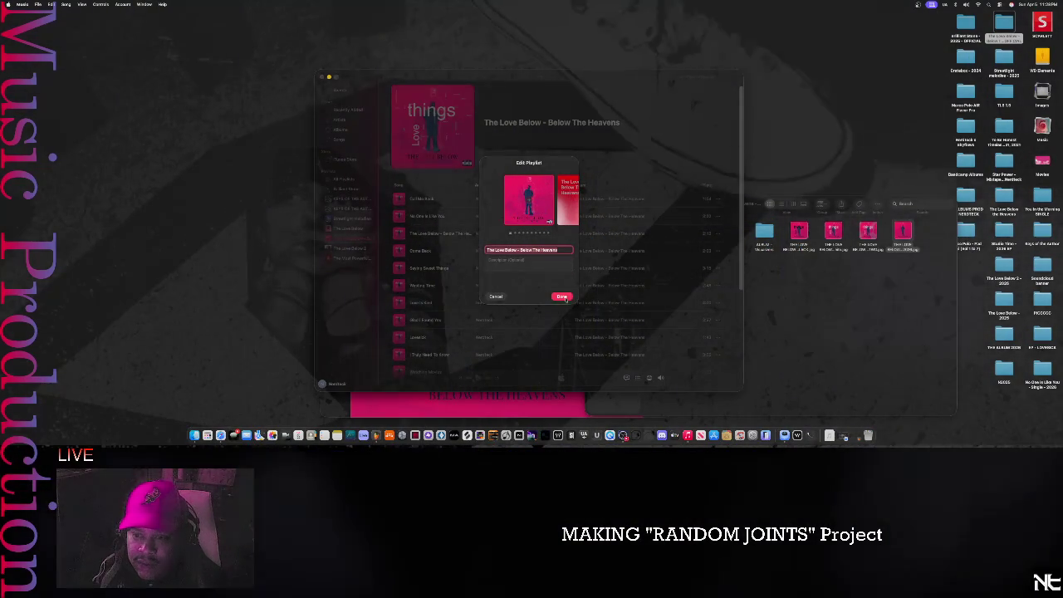
left_click(564, 297)
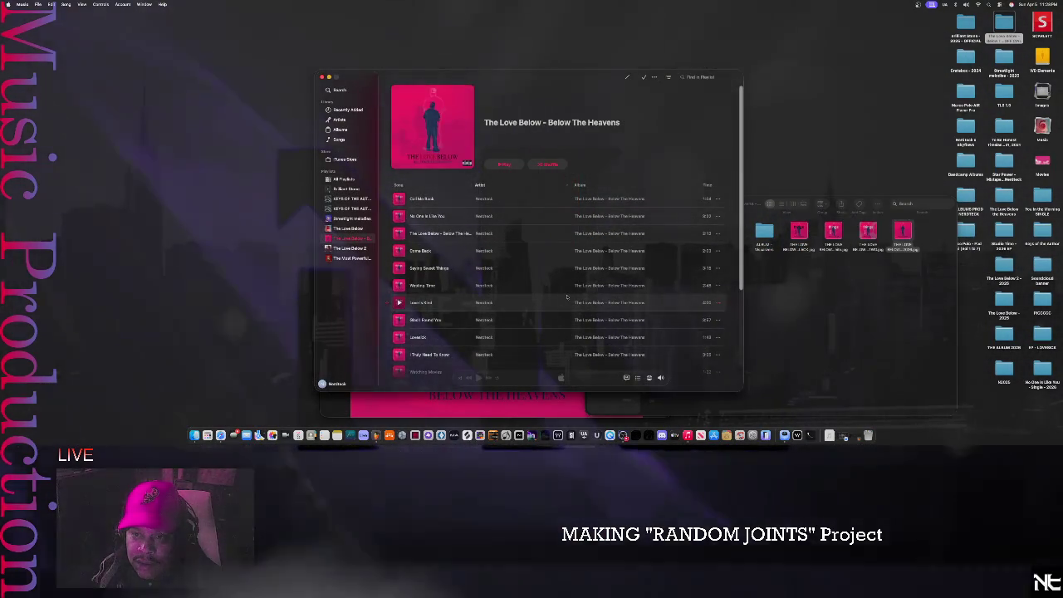
mouse_move(453, 216)
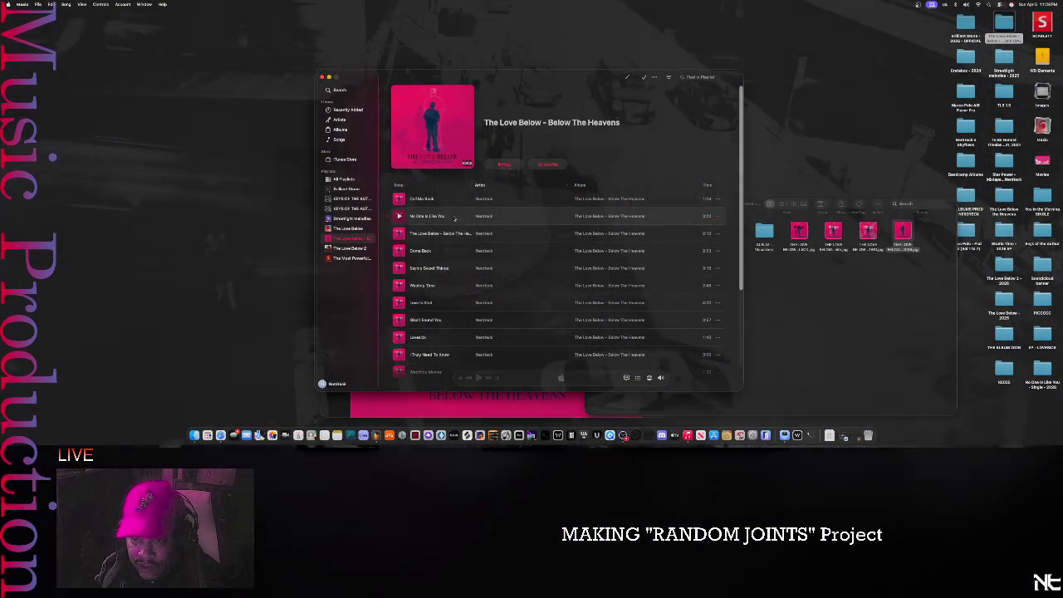
- Drop the pink cover onto the first tracks' artwork, through Come Back
right_click(458, 200)
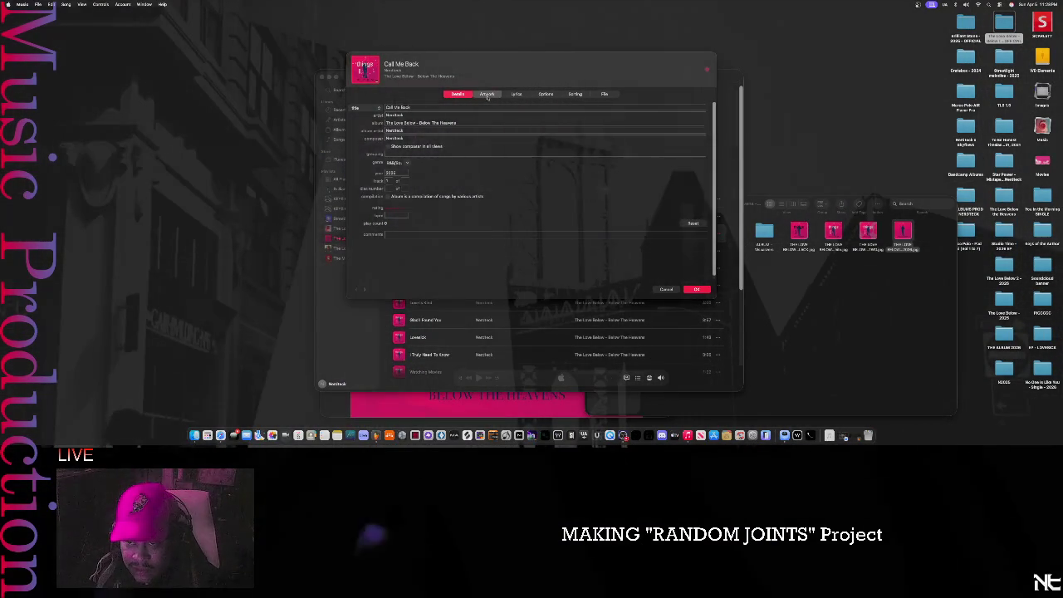
left_click(487, 94)
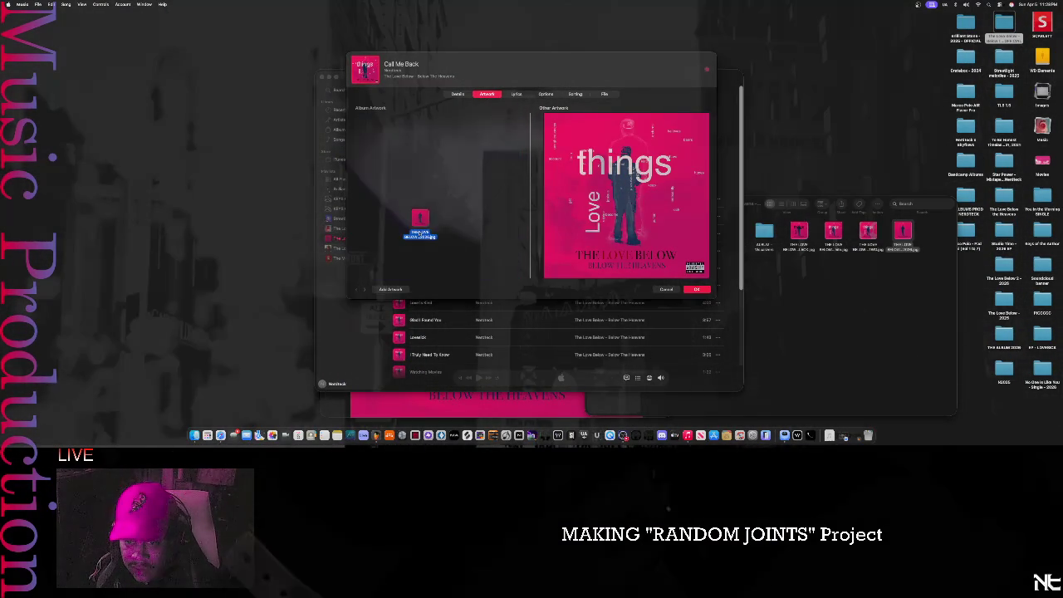
left_click_drag(786, 241, 419, 233)
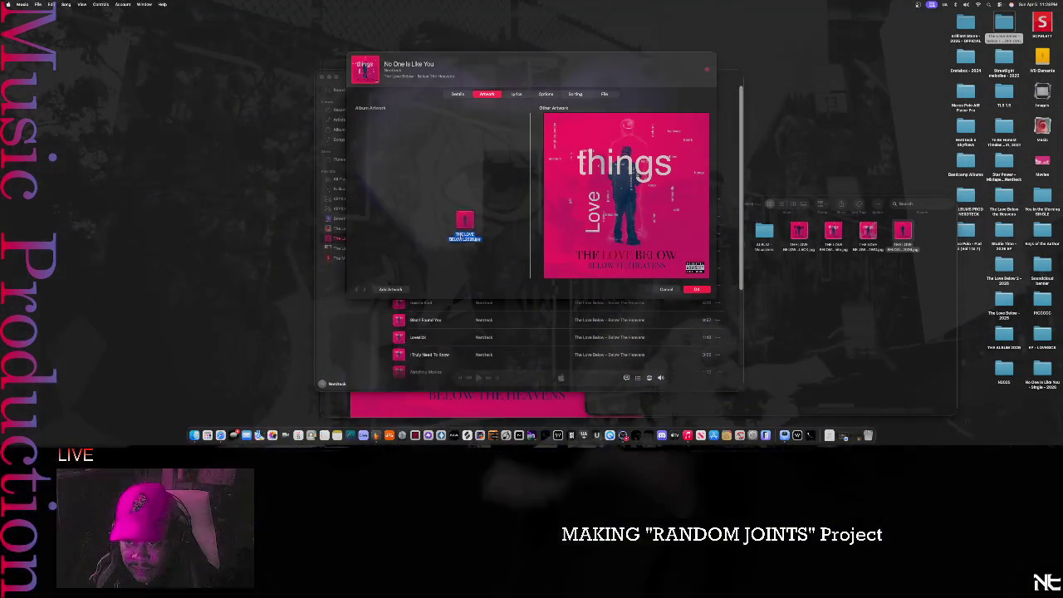
left_click_drag(903, 234, 438, 200)
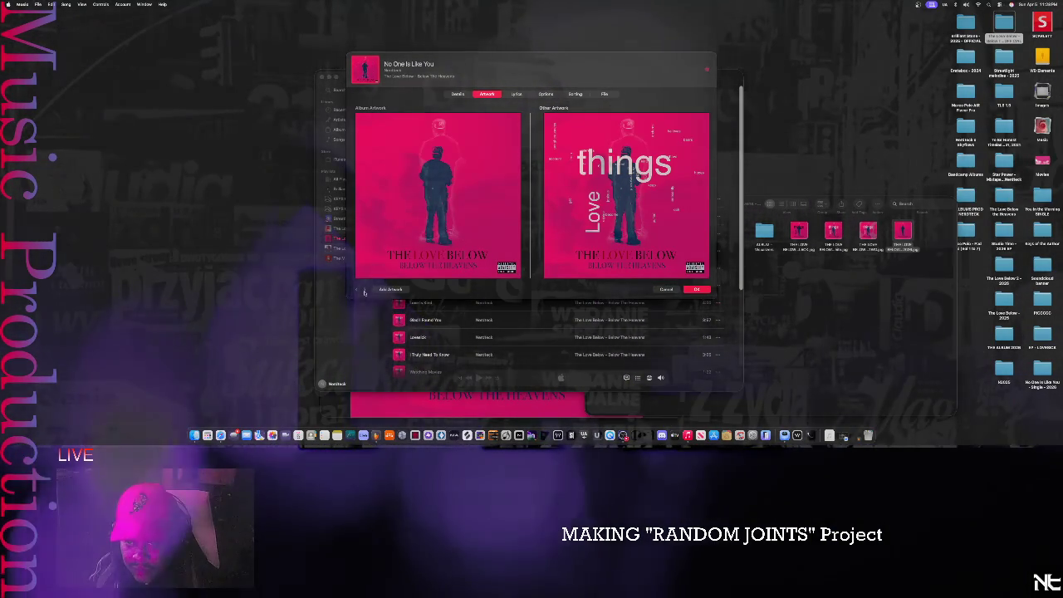
left_click(364, 292)
mouse_move(903, 234)
left_mouse_down()
mouse_move(679, 248)
mouse_move(439, 224)
left_mouse_up()
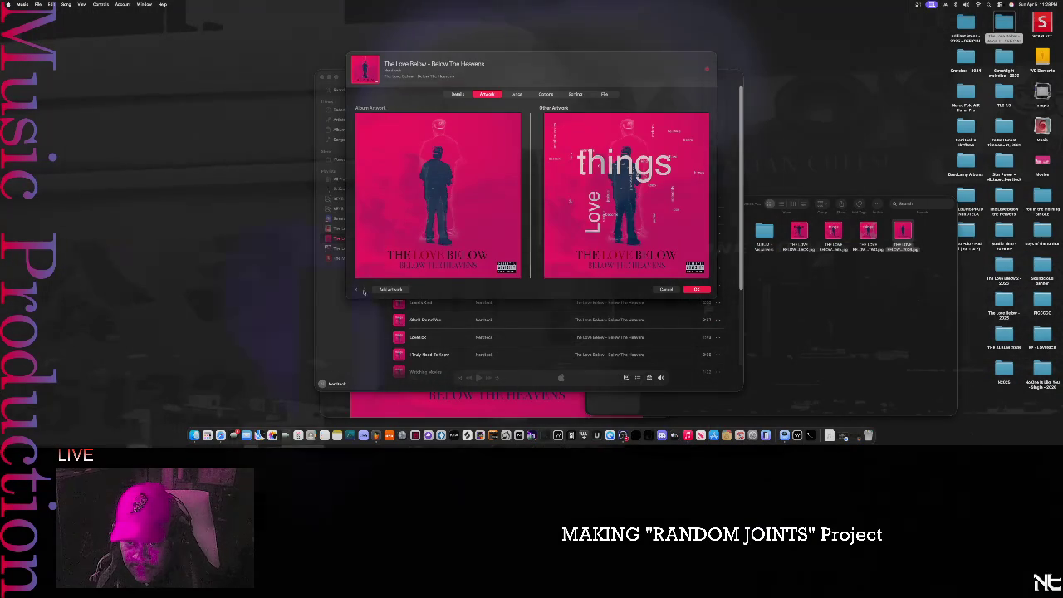
left_click(364, 291)
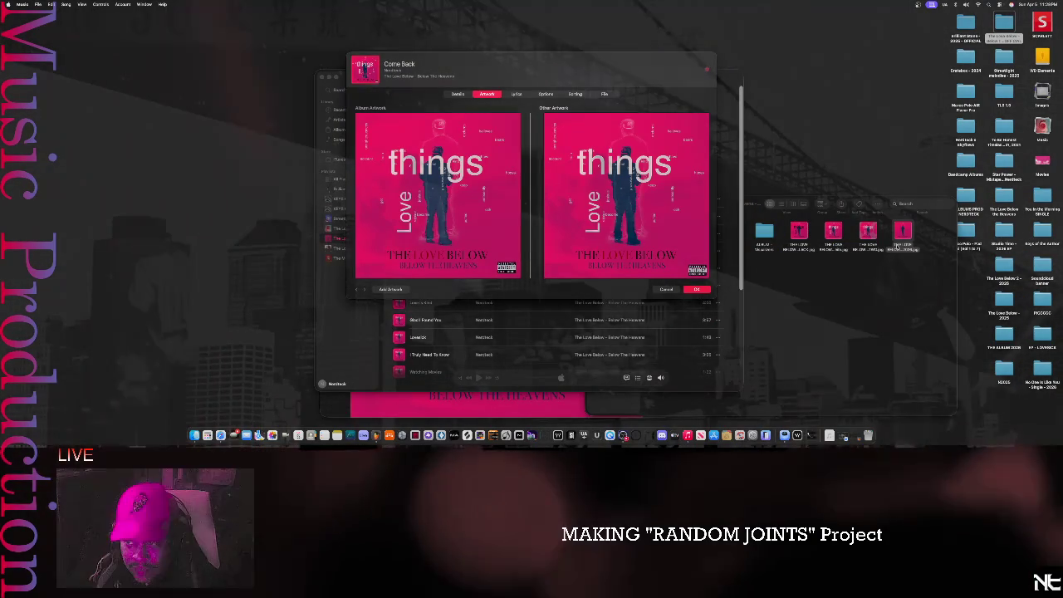
left_click_drag(832, 232, 454, 223)
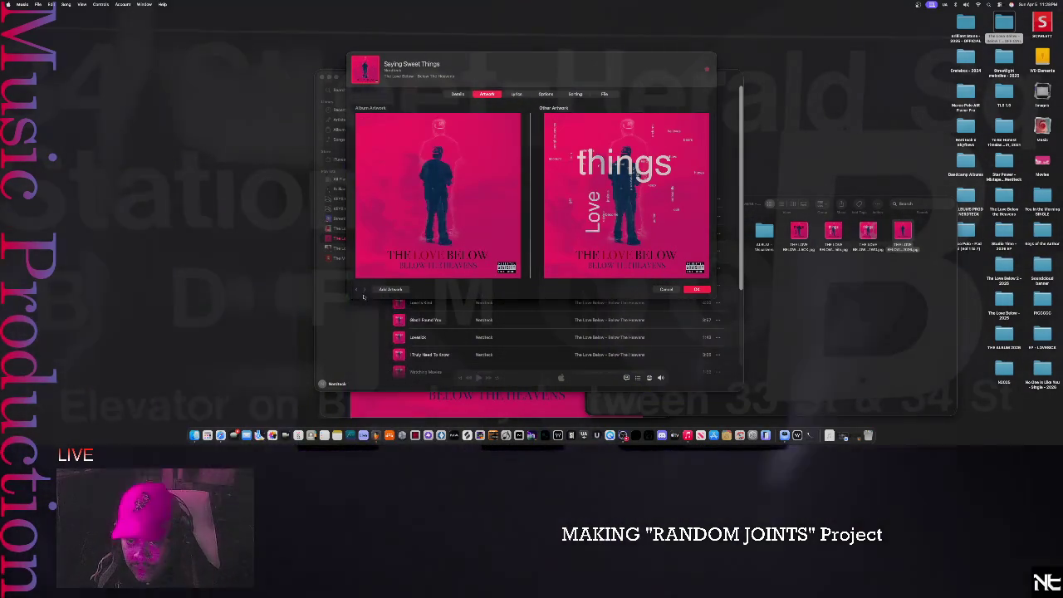
- Set the pink cover on Wasting Time, Love Is Kind and Glad I Found You
key("super+n")
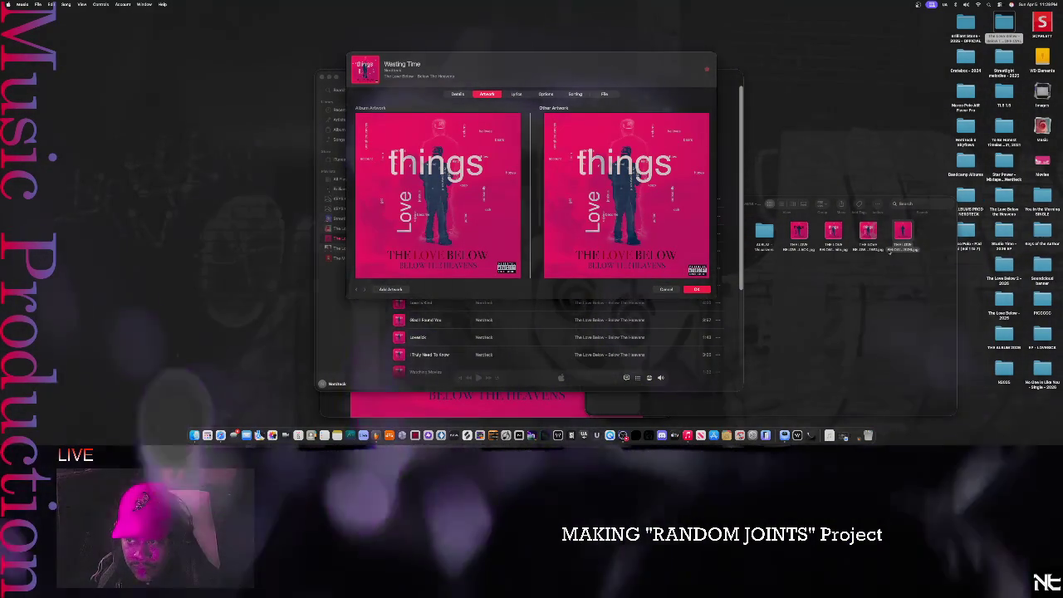
left_click_drag(904, 230, 549, 250)
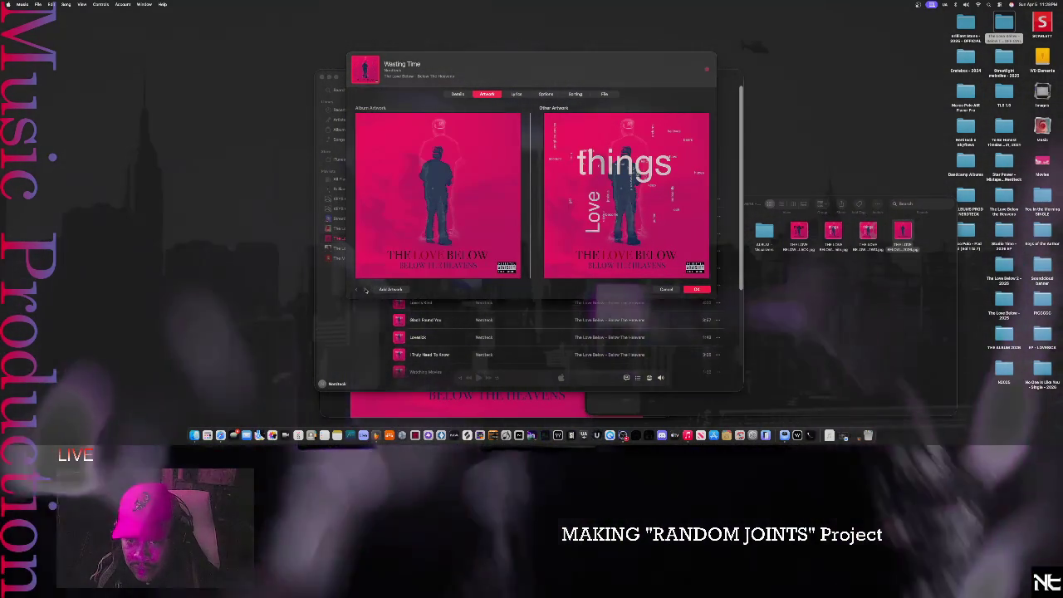
left_click(365, 290)
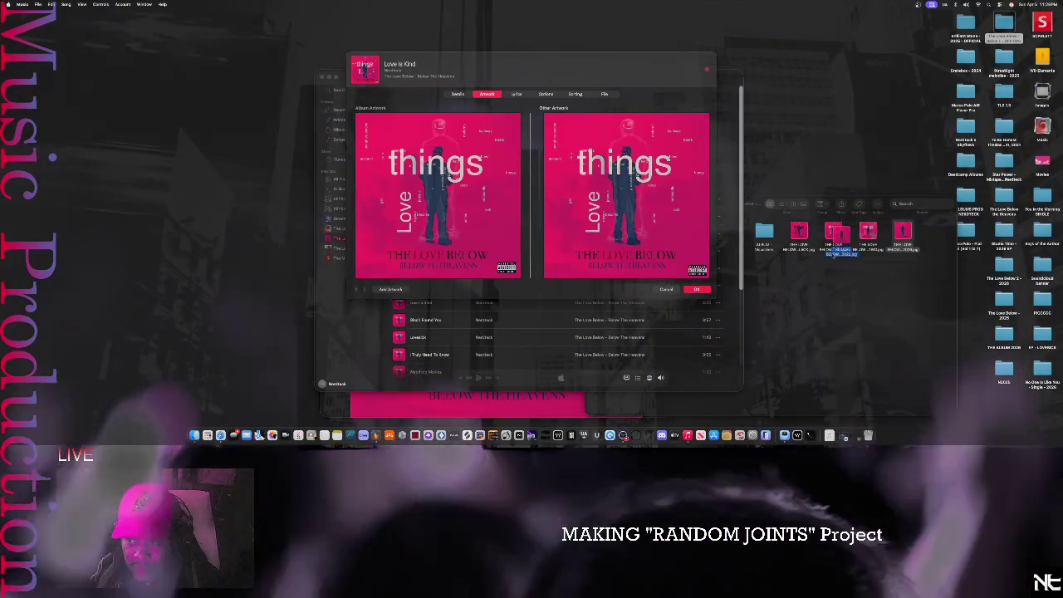
left_click_drag(904, 230, 489, 254)
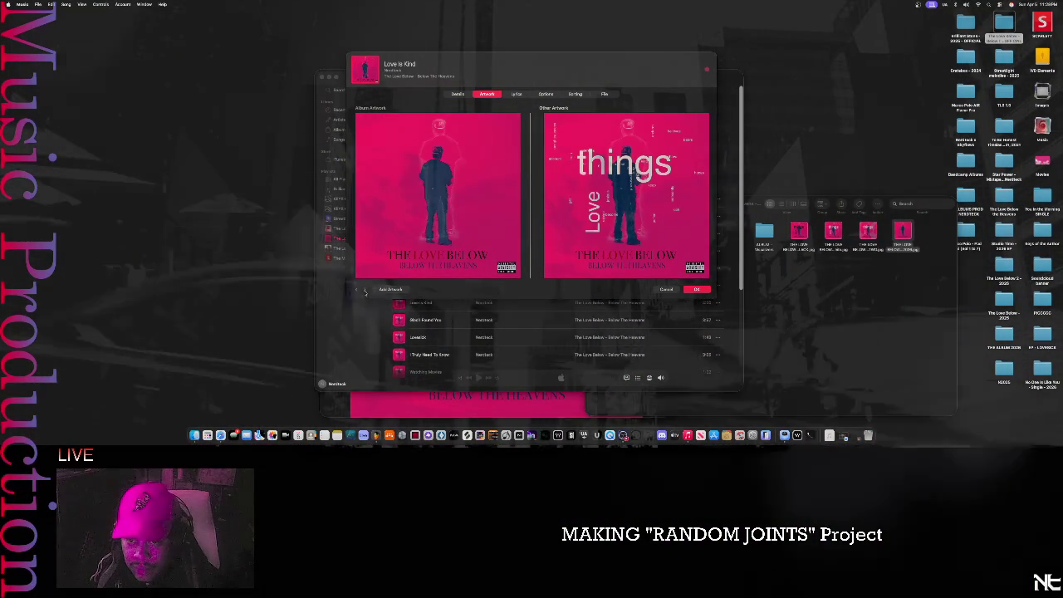
left_click(365, 290)
left_click_drag(903, 232, 479, 244)
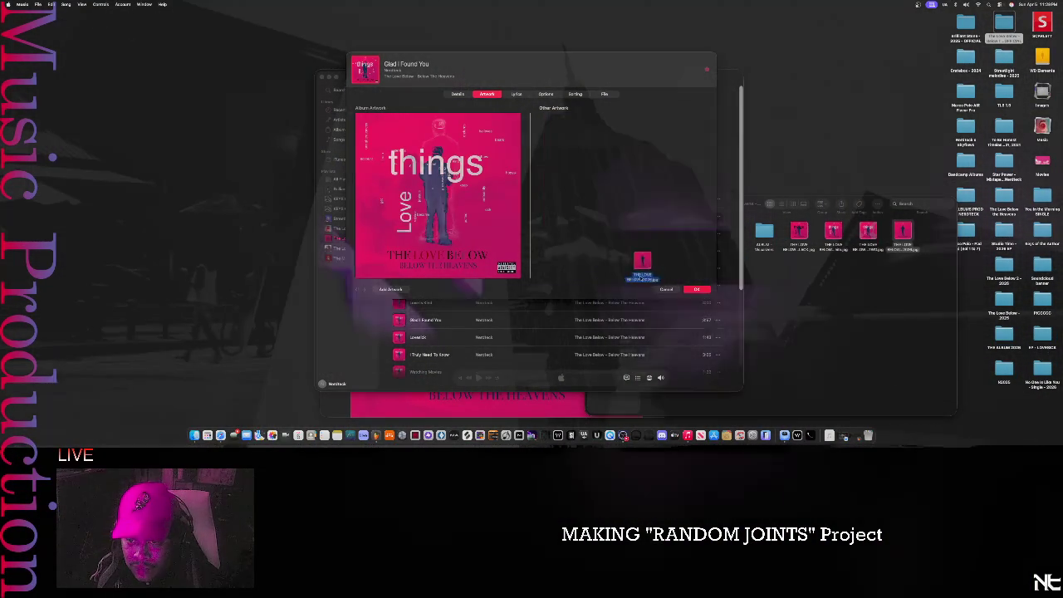
- Set the pink cover on Lovesick, I Truly Need To Know and Watching Movies, and confirm
left_click(366, 291)
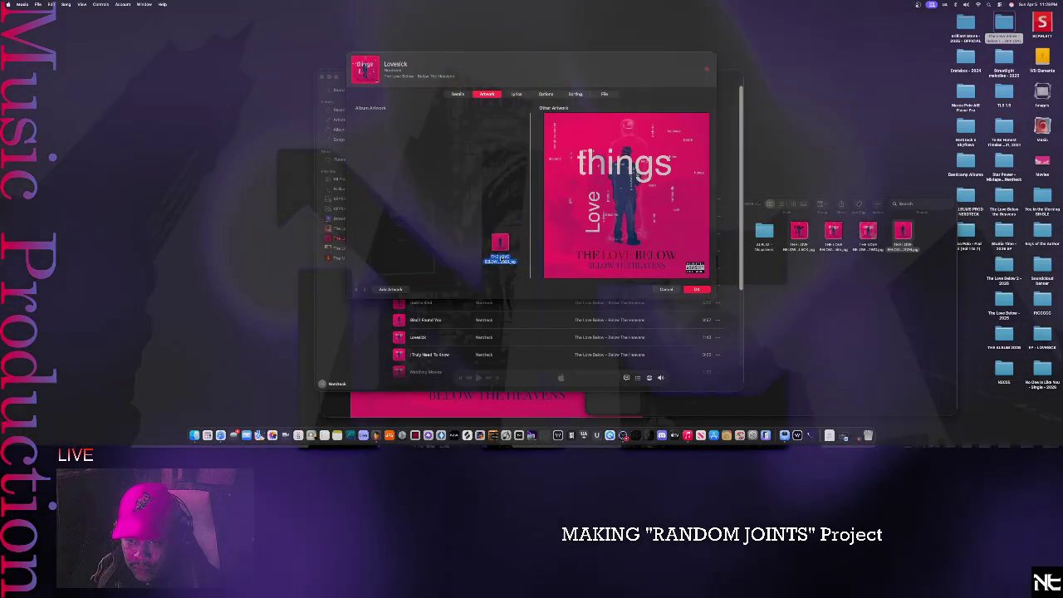
left_click_drag(903, 233, 438, 195)
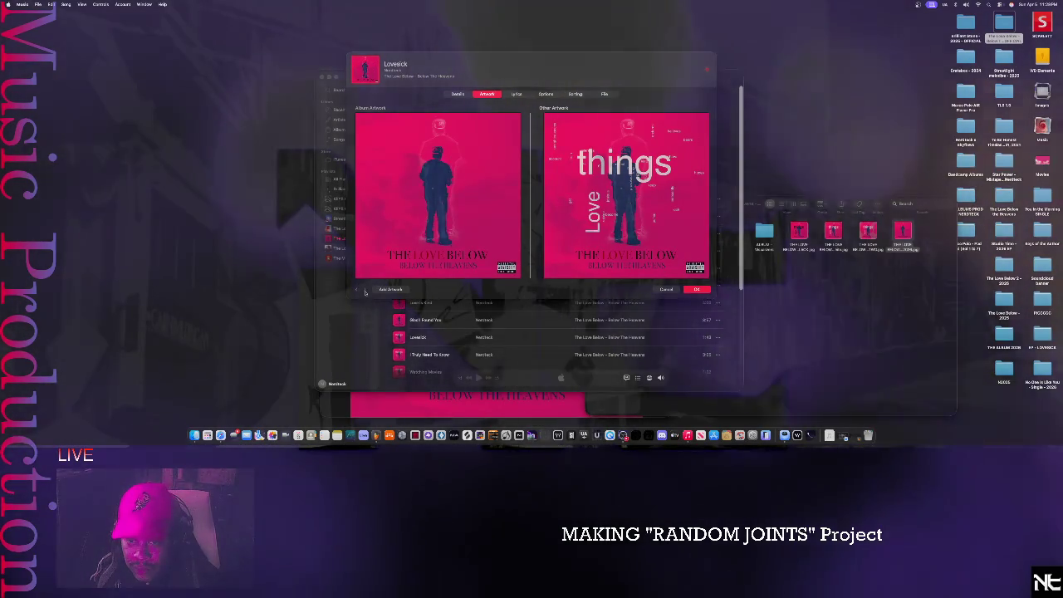
left_click(365, 289)
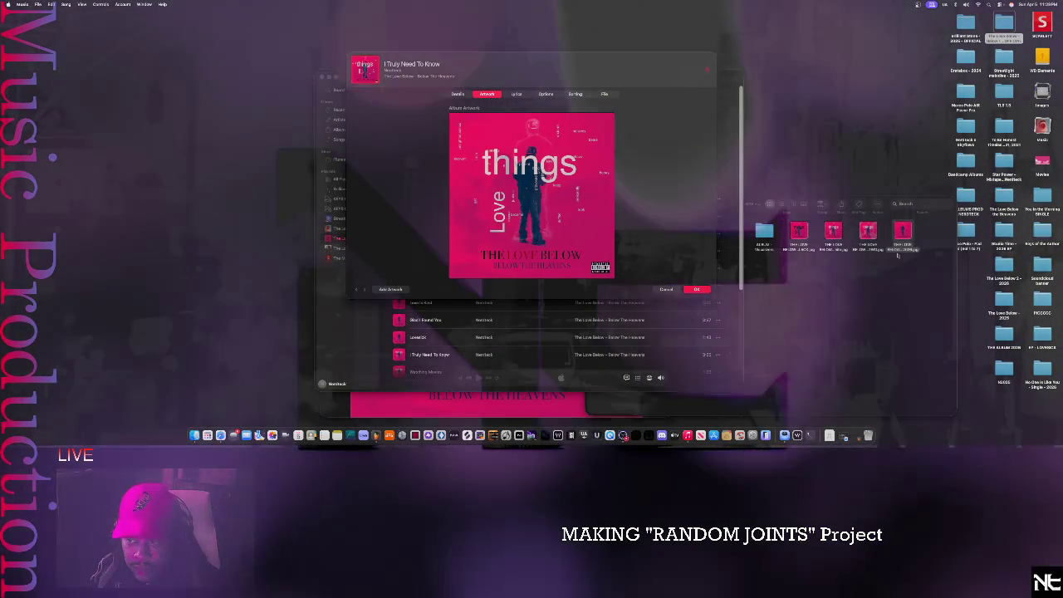
left_click_drag(903, 233, 466, 239)
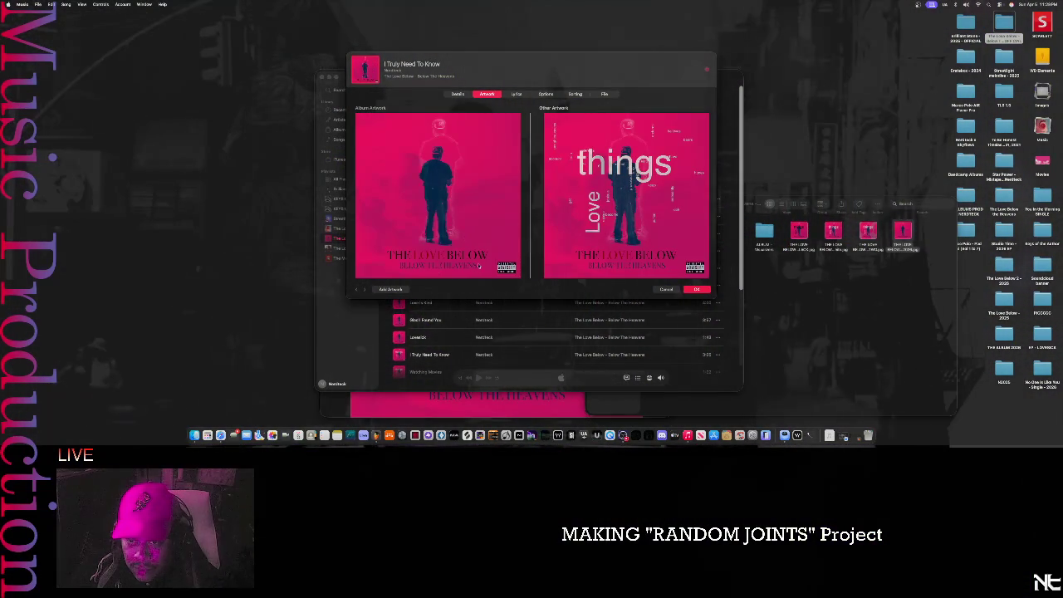
left_click(364, 289)
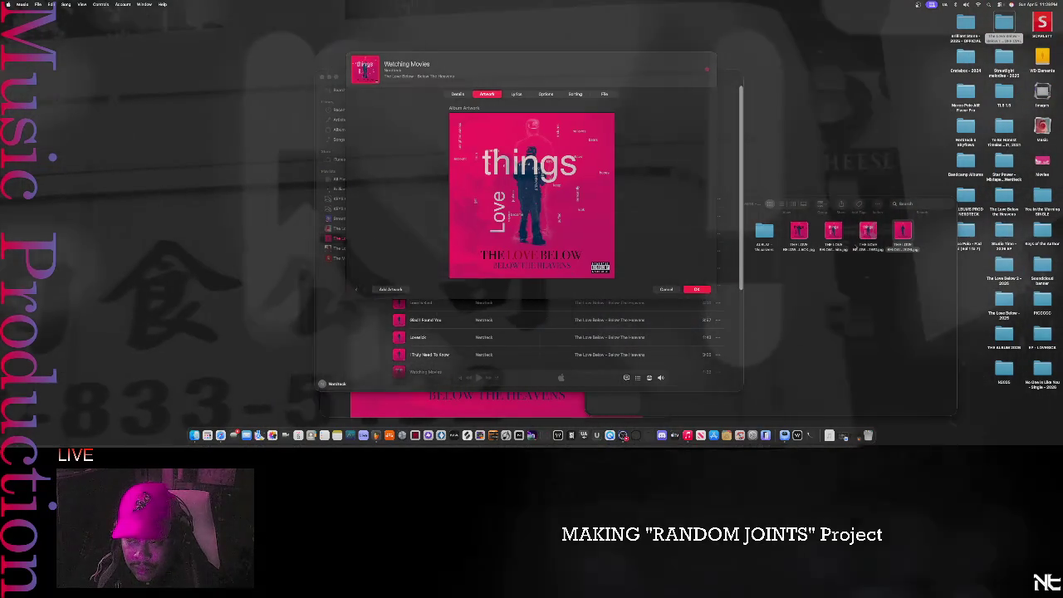
left_click_drag(903, 233, 449, 207)
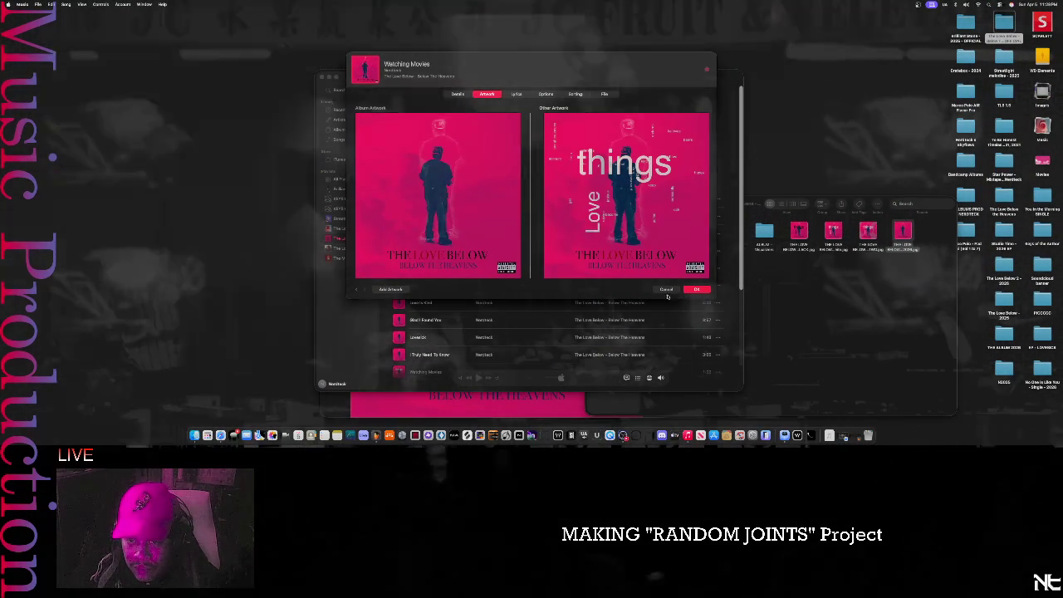
left_click(697, 290)
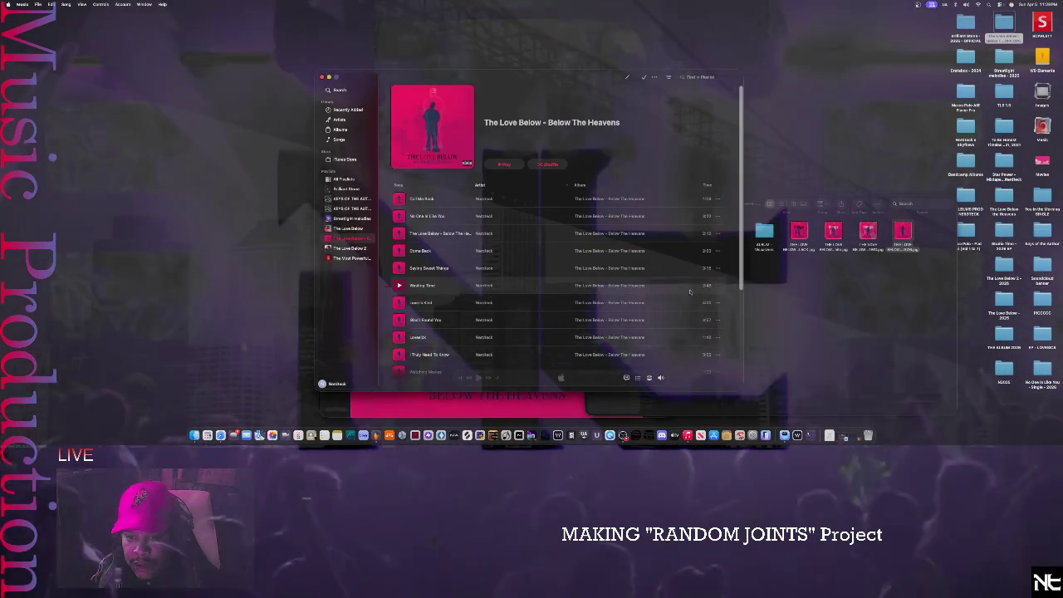
- Scroll the album's track list to check the new artwork, then bring Finder's album window forward
scroll(698, 290, "down", 2)
scroll(677, 291, "down", 1)
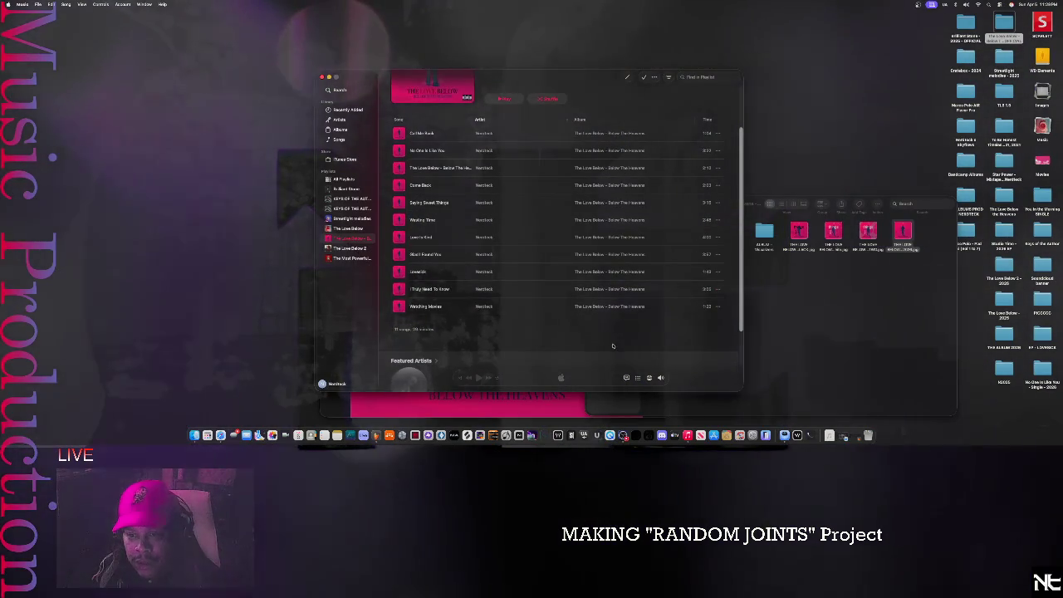
scroll(612, 334, "up", 2)
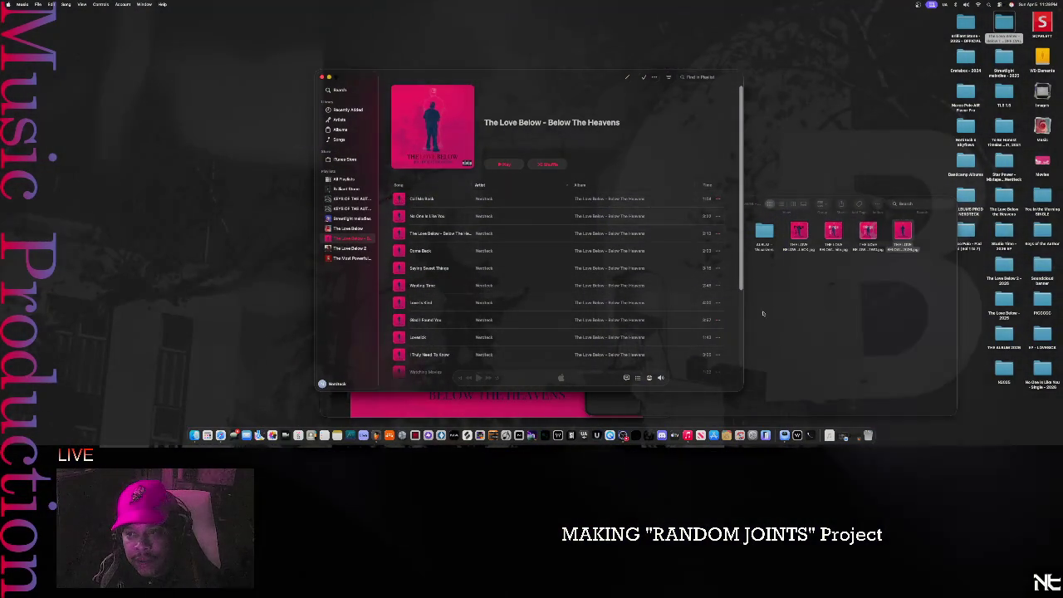
left_click(818, 315)
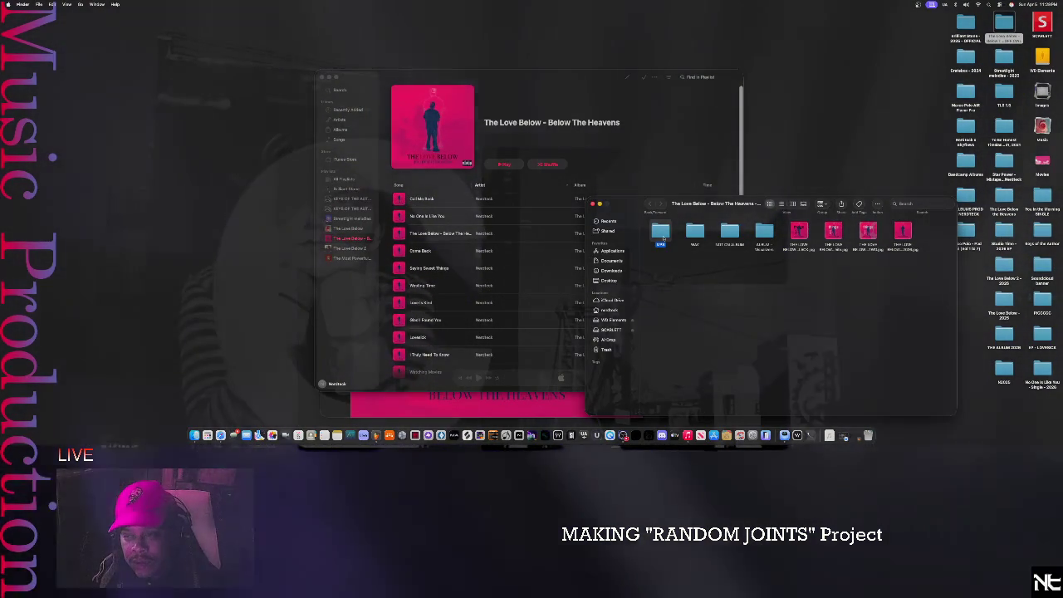
- Check the desktop album's MP3 folder, then close its Finder window
left_click(661, 235)
double_click(661, 234)
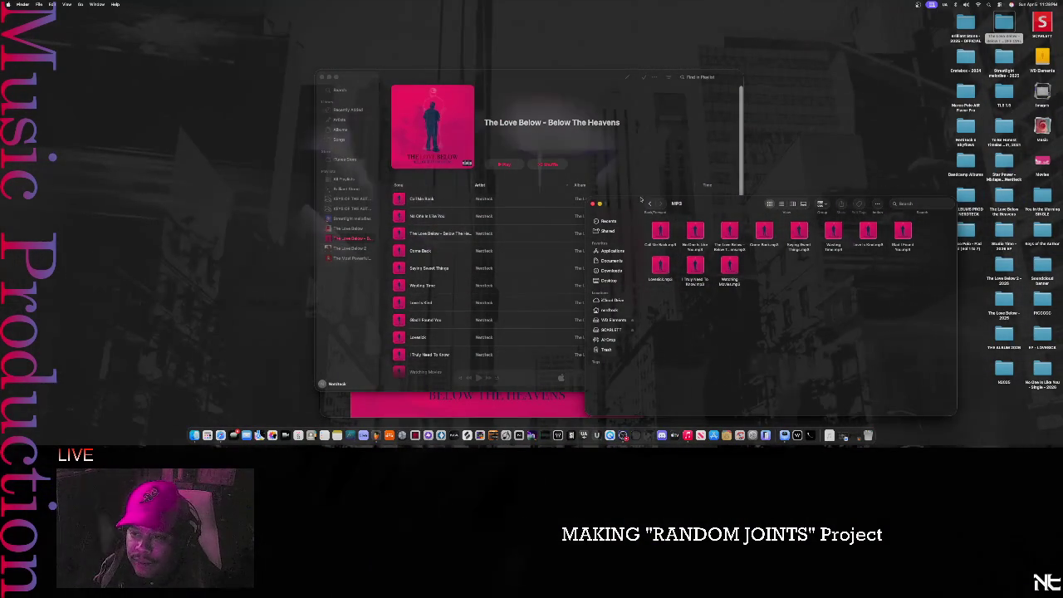
key("super+bracketleft")
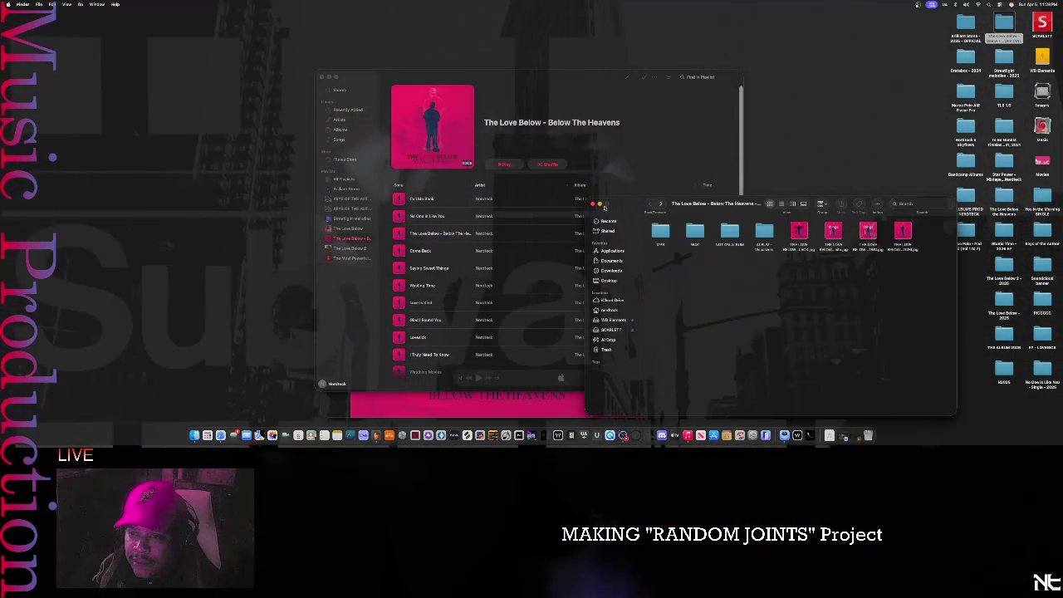
left_click(595, 204)
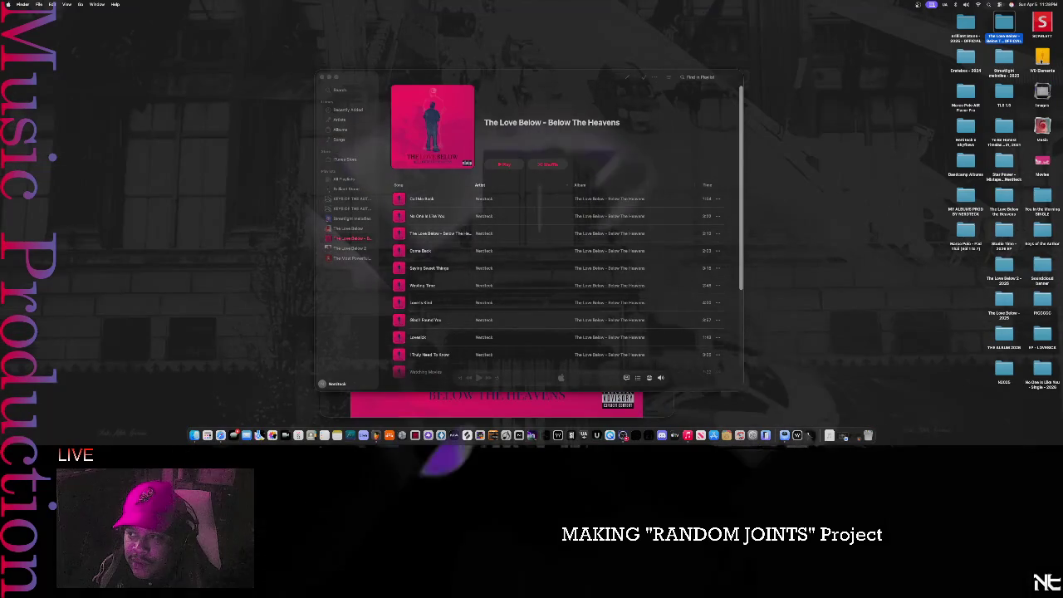
- In WD Elements > Music HUB > PROD BY NERDTECK, trash the old album folder
double_click(1042, 56)
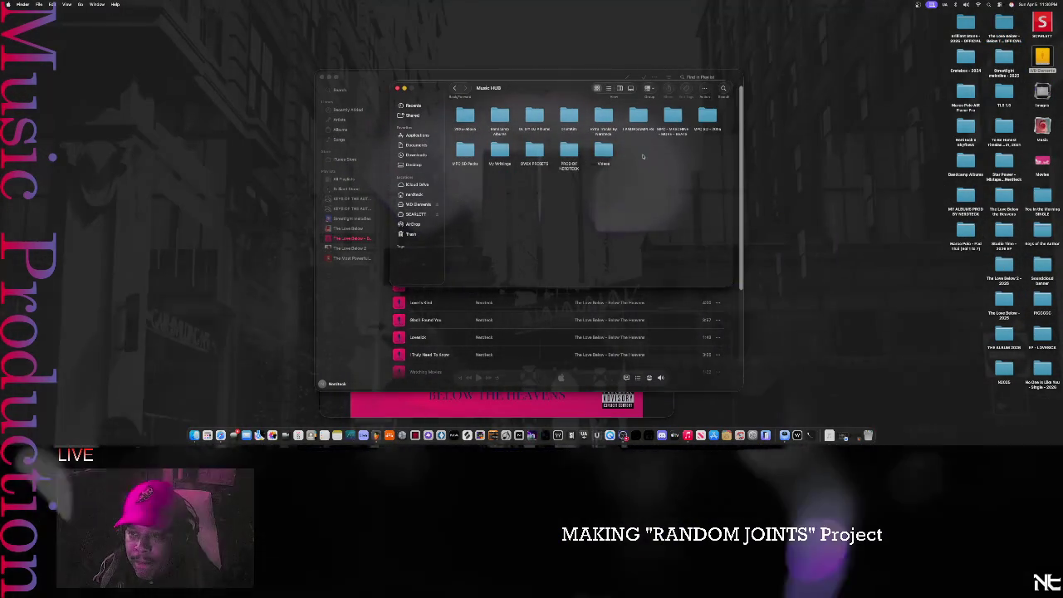
double_click(635, 154)
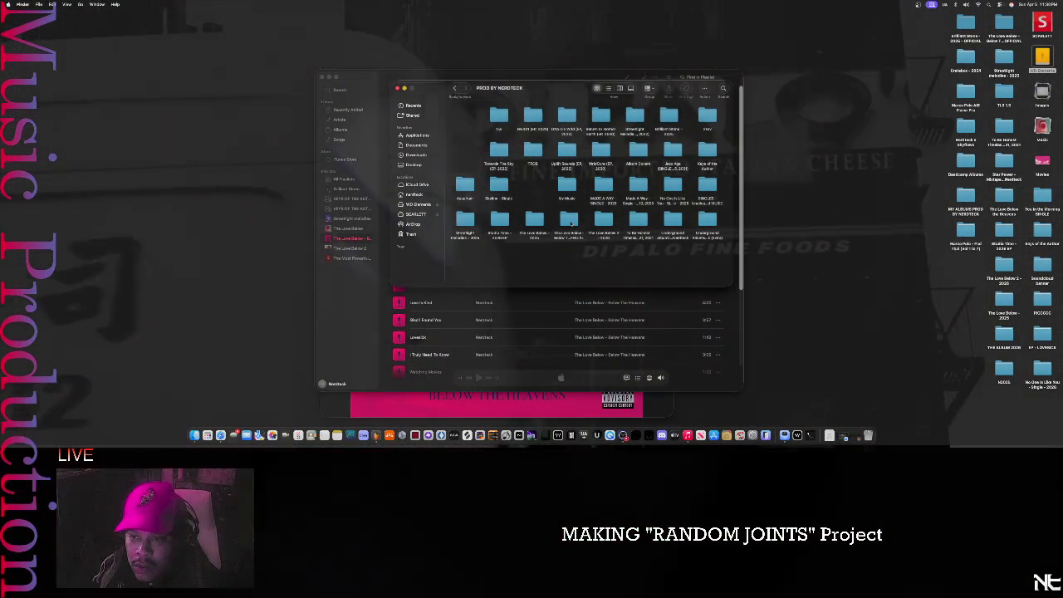
left_click(569, 220)
double_click(570, 218)
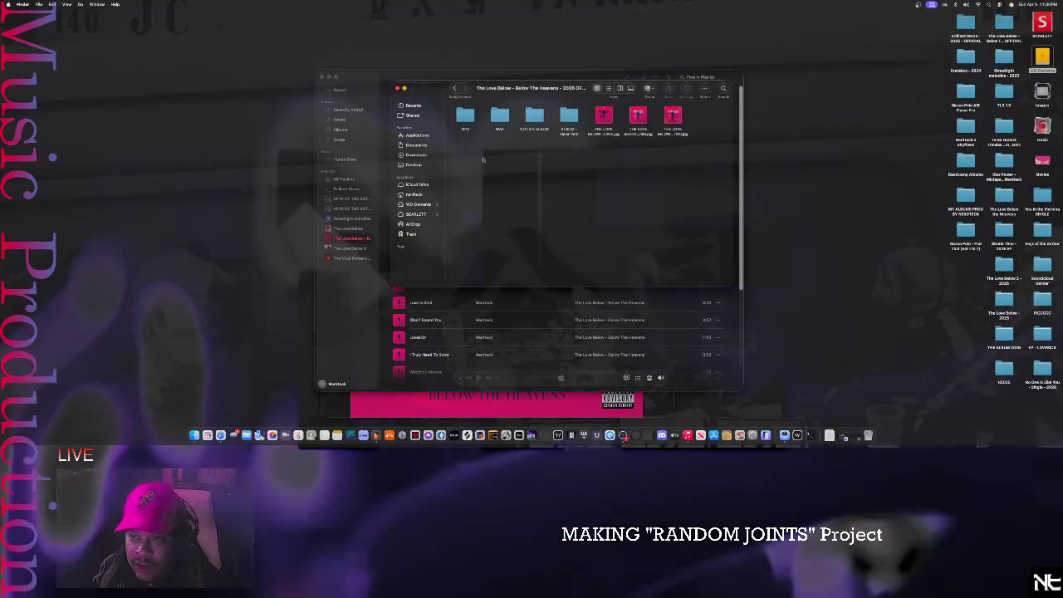
left_click(455, 88)
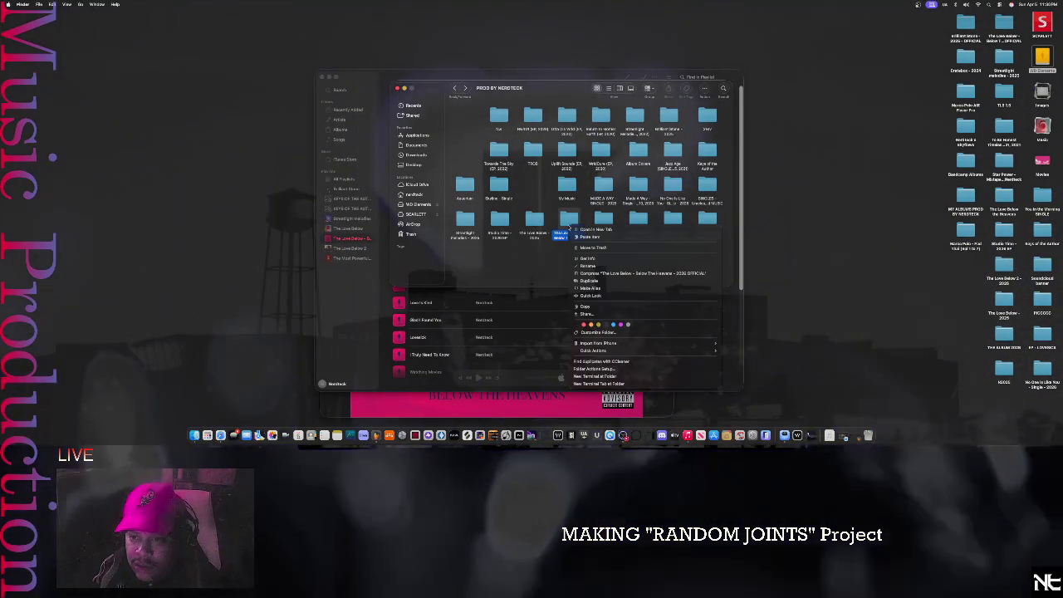
left_click(593, 248)
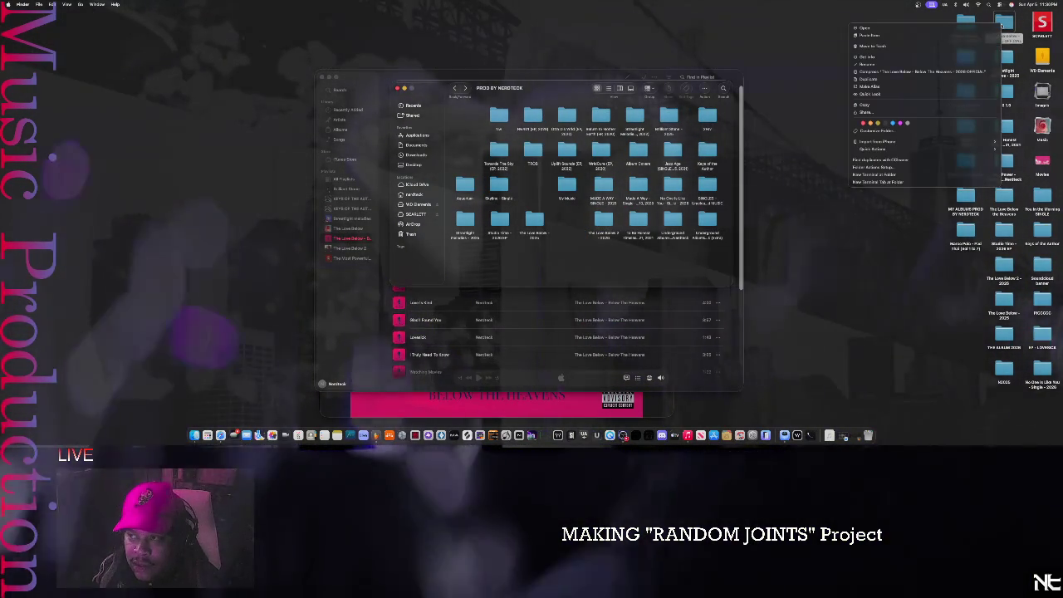
- Copy the desktop The Love Below – Below The Heavens folder into PROD BY NERDTECK and open it
right_click(1004, 29)
left_click(904, 105)
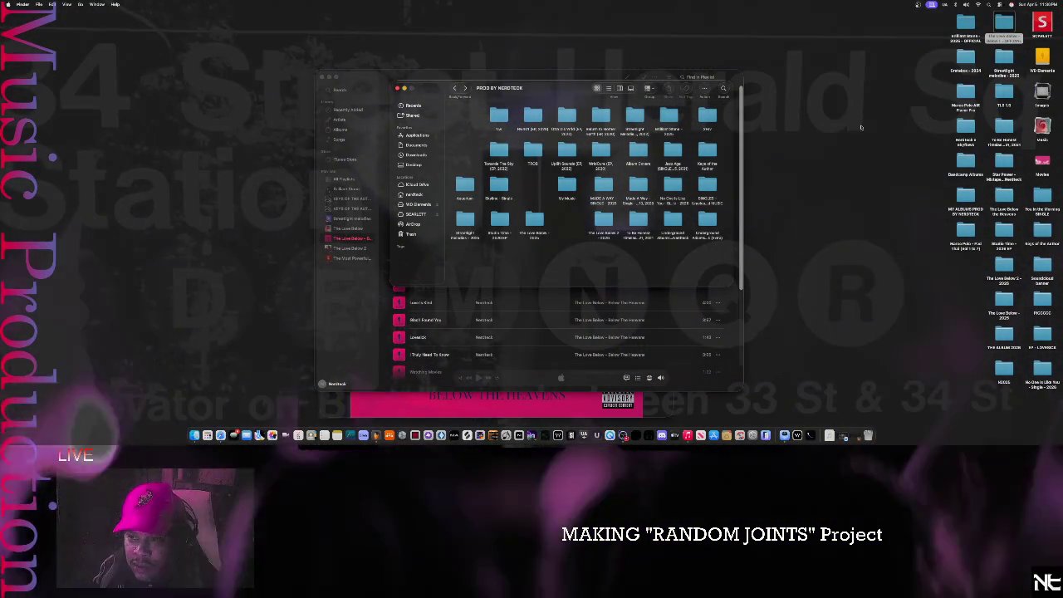
right_click(569, 225)
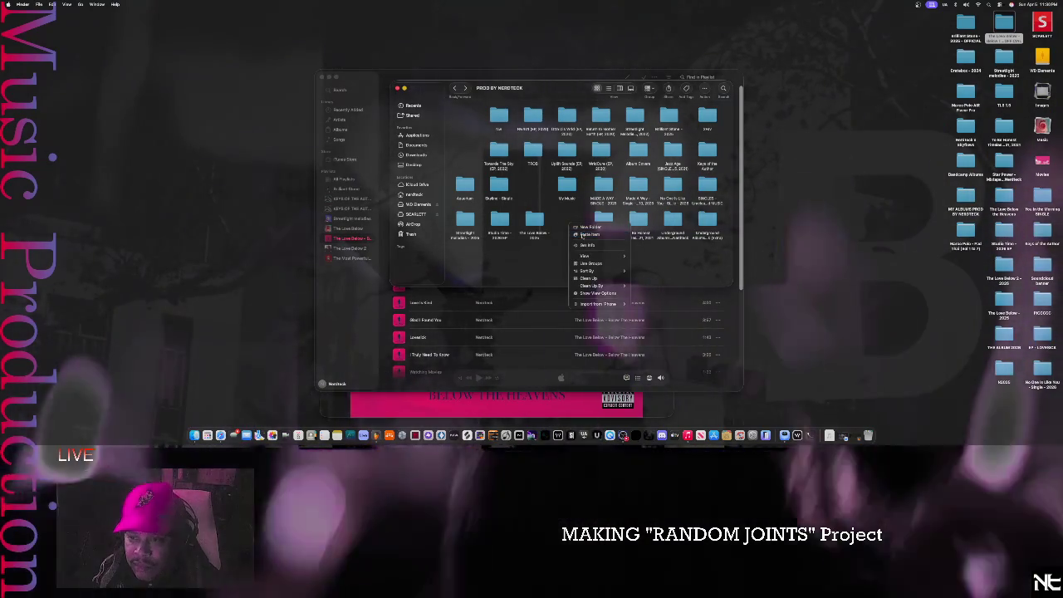
left_click(613, 255)
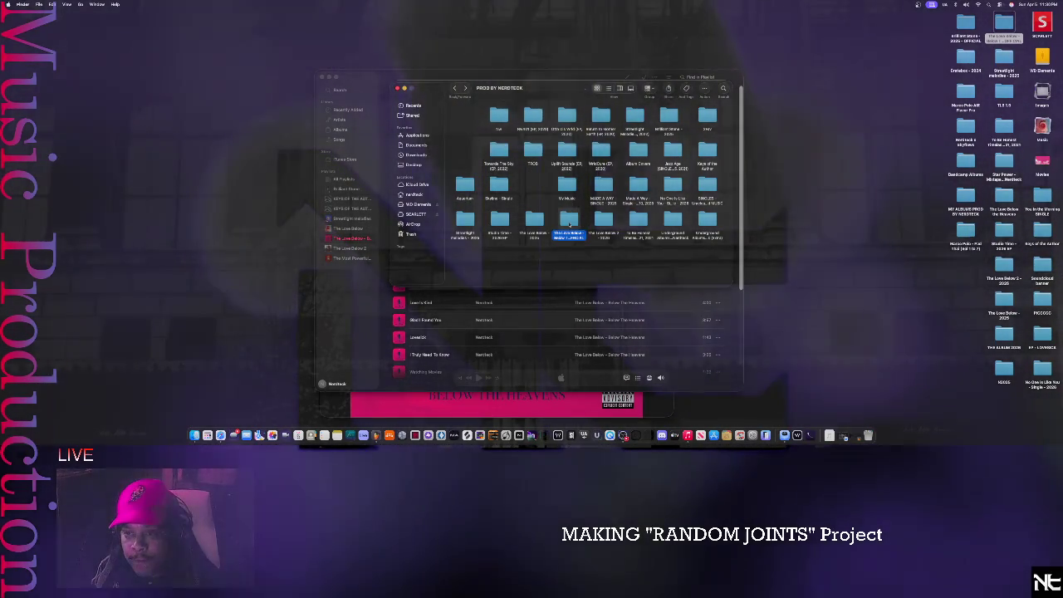
double_click(569, 216)
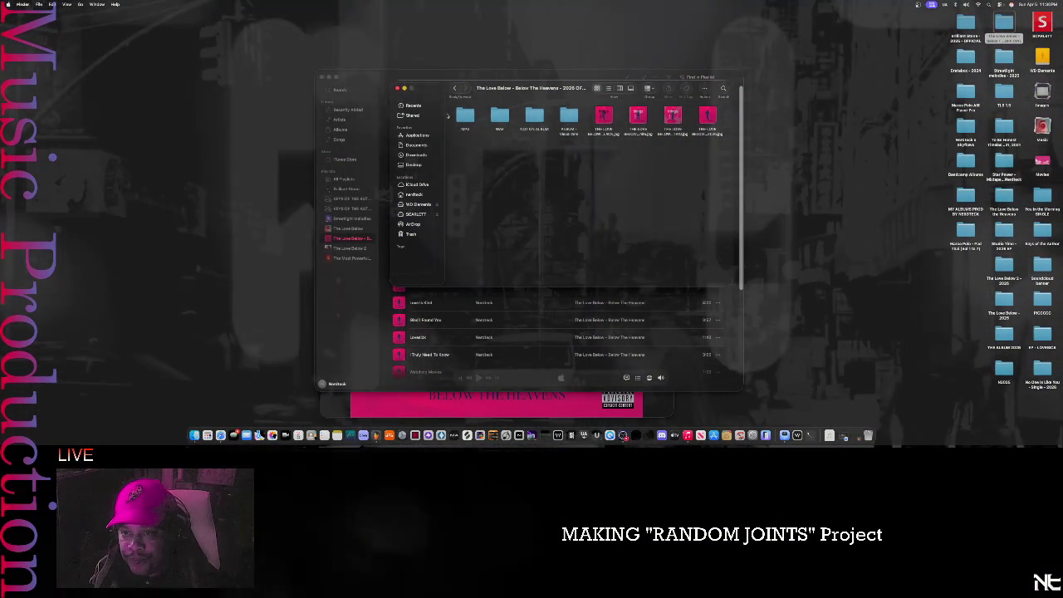
left_click(463, 117)
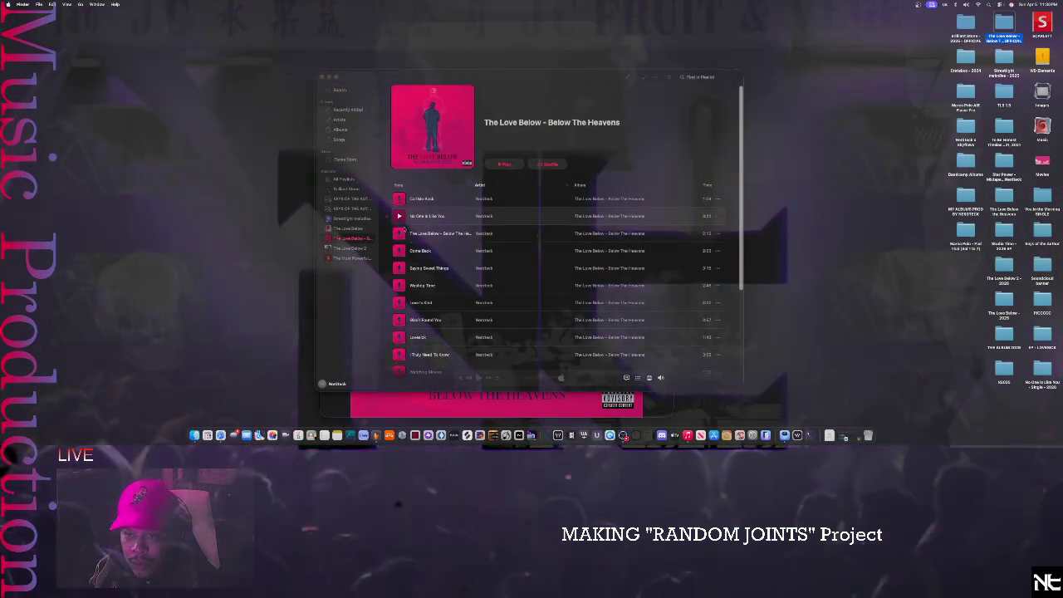
- Play Lovesick and expand it to the full Now Playing view with the pink cover
scroll(414, 352, "down", 2)
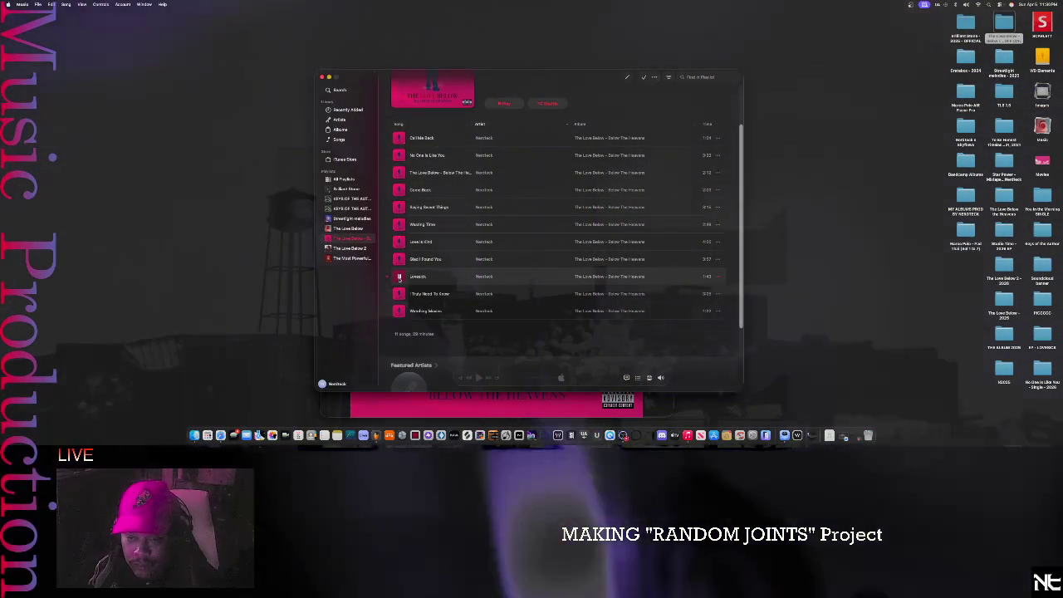
left_click(400, 278)
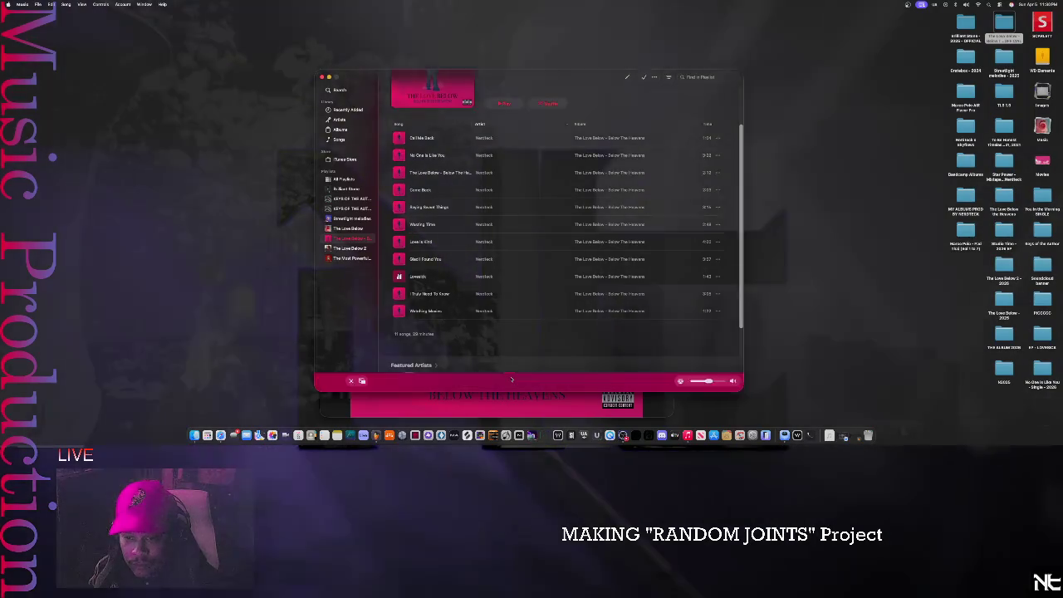
left_click(510, 379)
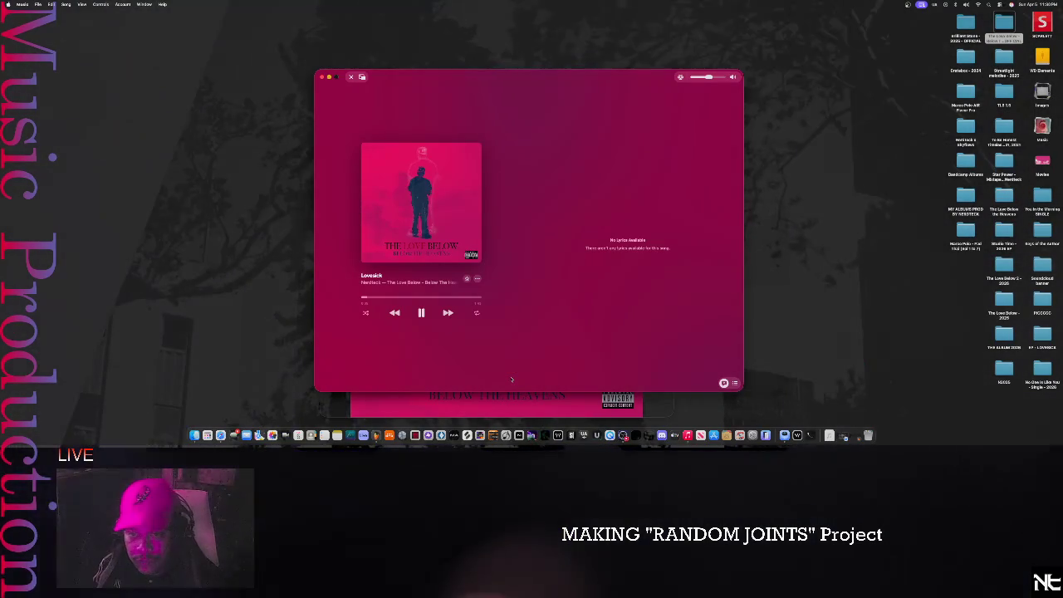
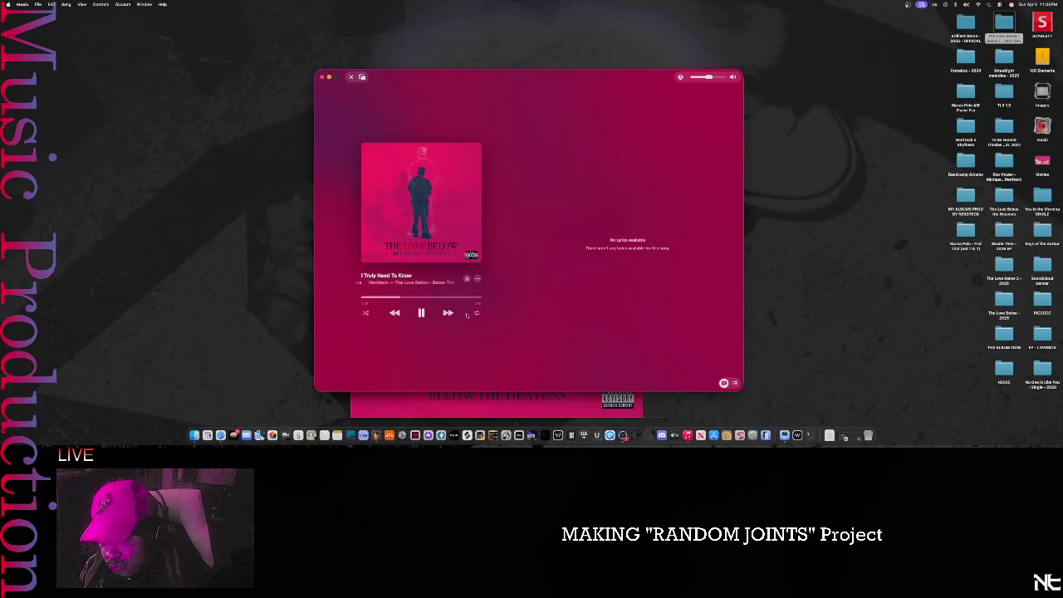
- Expand the Music mini player to the full window and raise the Preview cover art window slightly
left_click(352, 76)
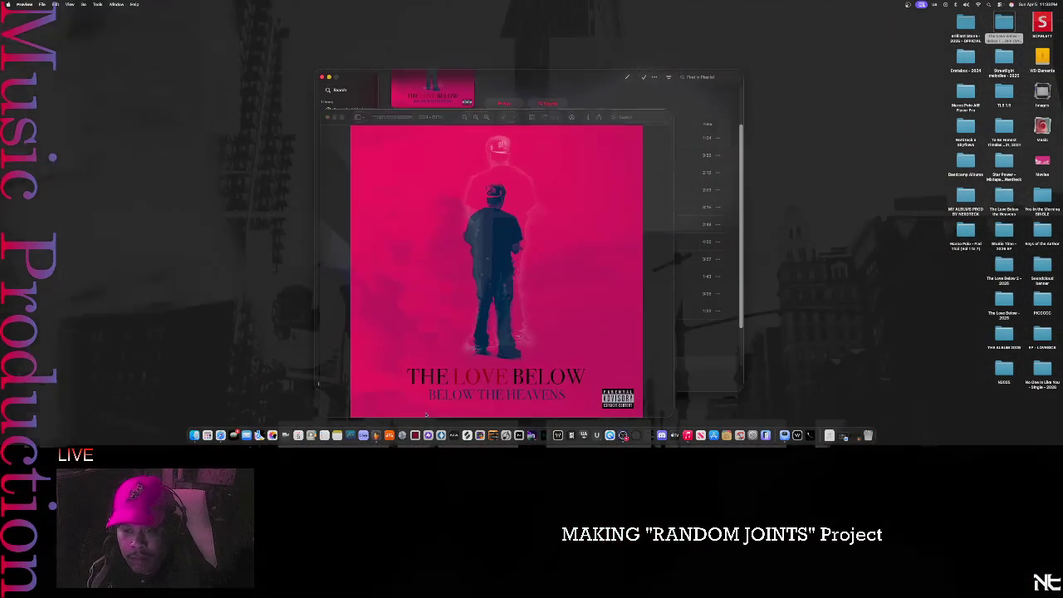
mouse_move(445, 117)
left_mouse_down()
mouse_move(454, 81)
mouse_move(471, 86)
left_mouse_up()
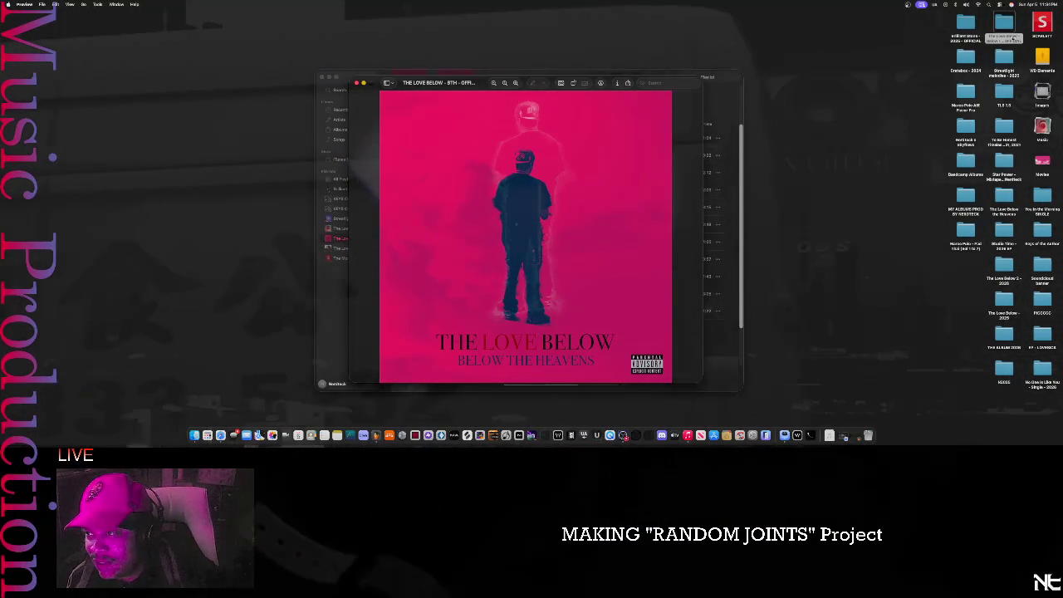
- Open The Love Below - Below The Heavens folder and bring up, then dismiss, the cover's sharing options
double_click(1004, 24)
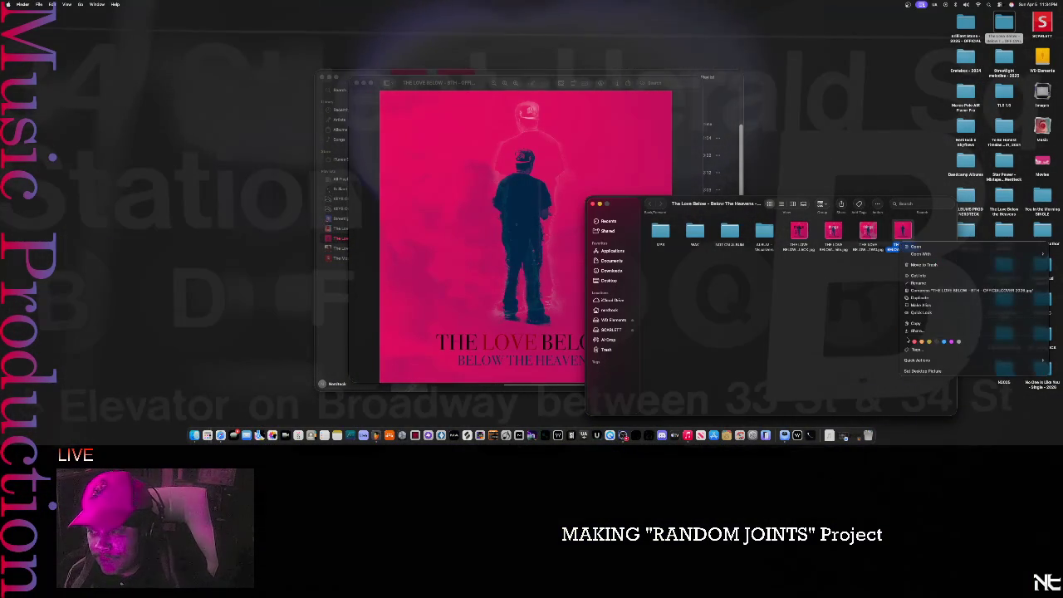
left_click(766, 285)
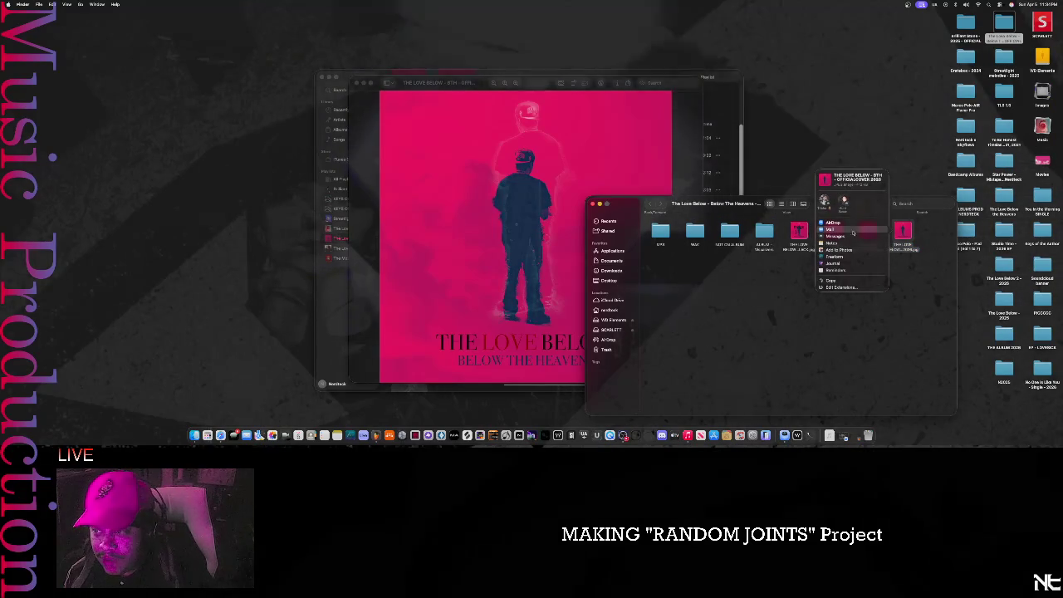
key("Escape")
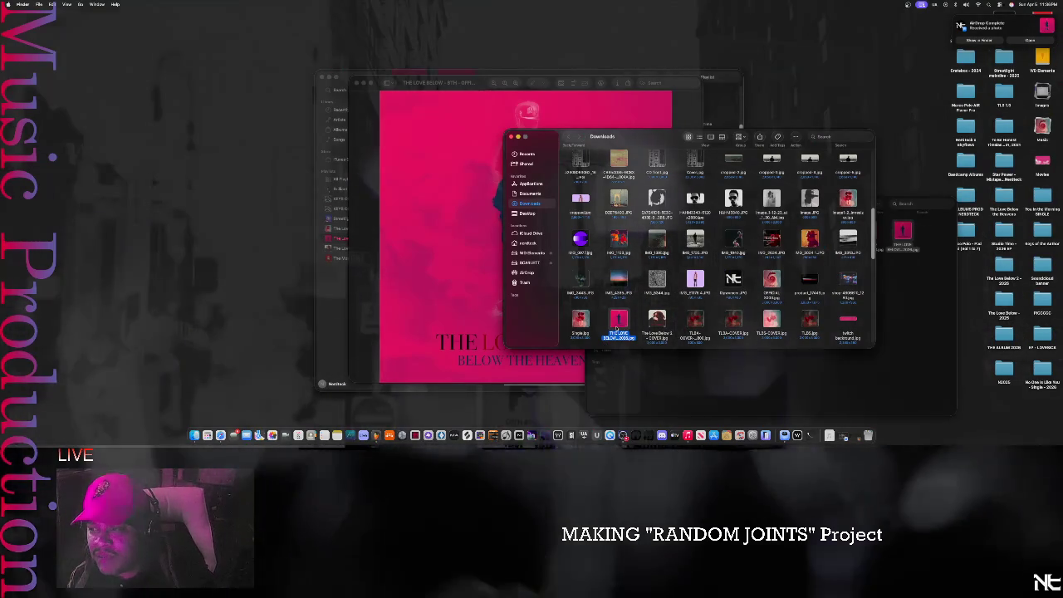
- Move the new cover image from Downloads into the album folder and delete the old cover
mouse_move(620, 325)
left_mouse_down()
mouse_move(642, 326)
mouse_move(886, 93)
left_mouse_up()
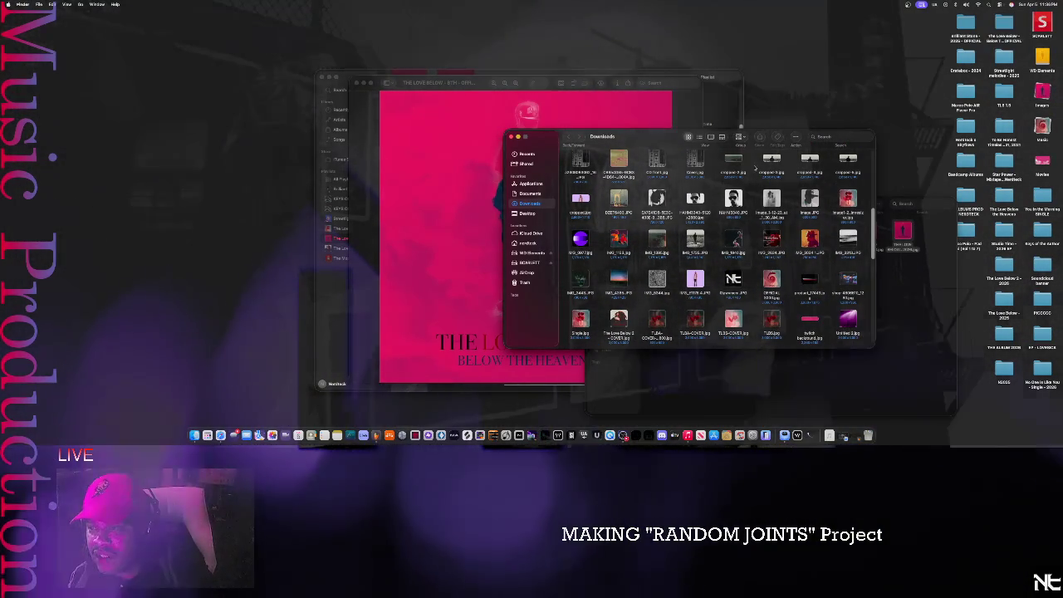
left_click(513, 137)
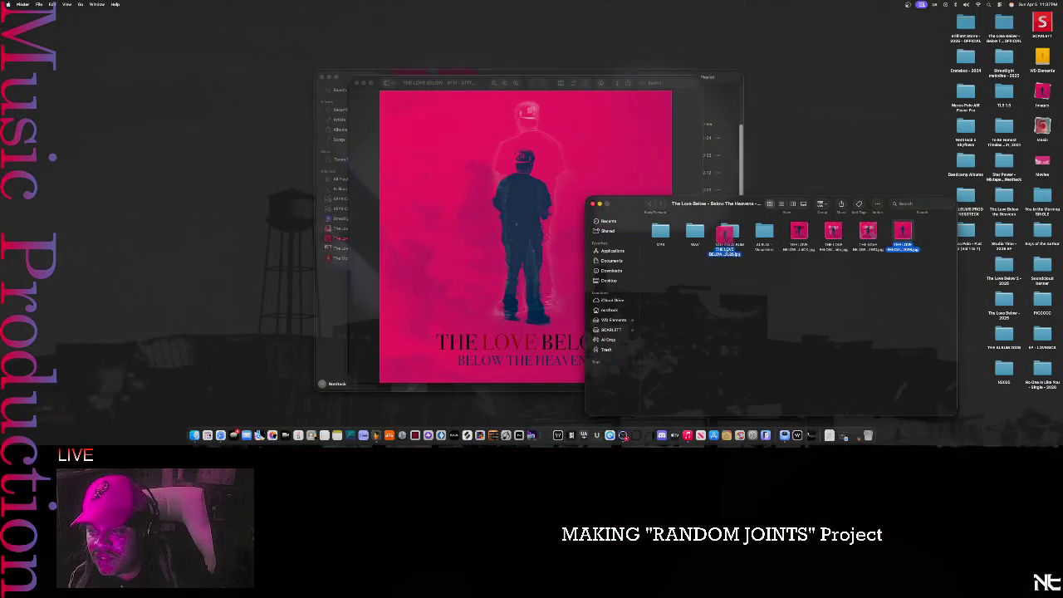
left_click_drag(728, 241, 734, 247)
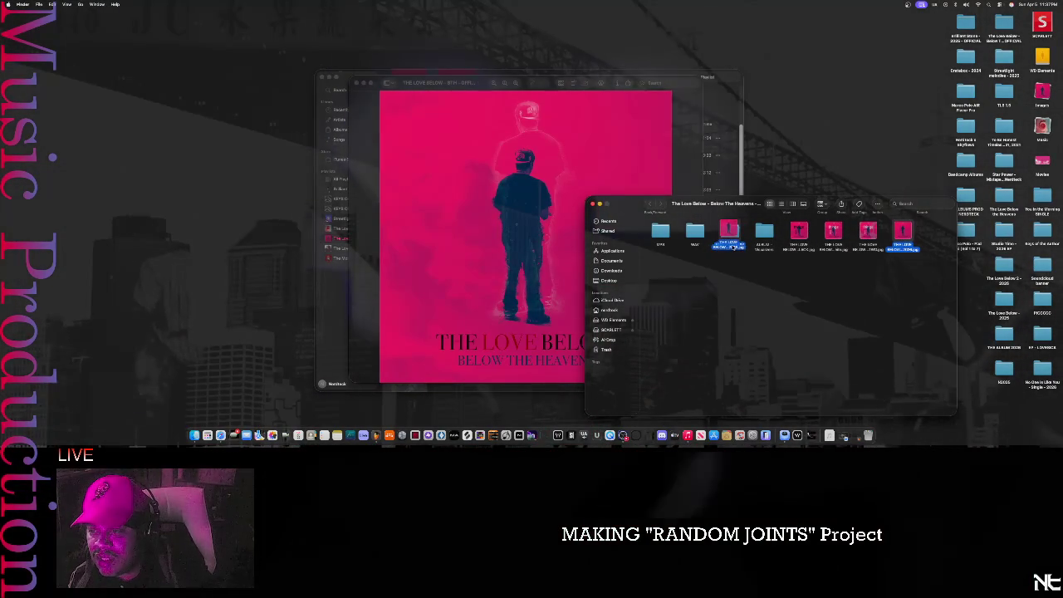
key("super+BackSpace")
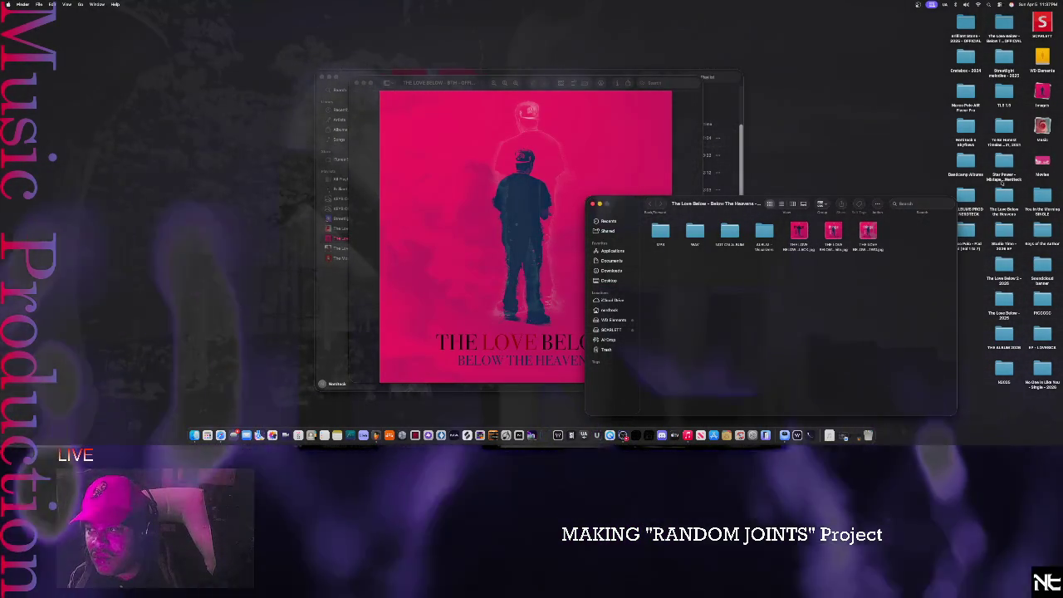
- Add the desktop THE LOVE BELOW image to the album folder and tidy its icons with Clean Up
left_click(1043, 127)
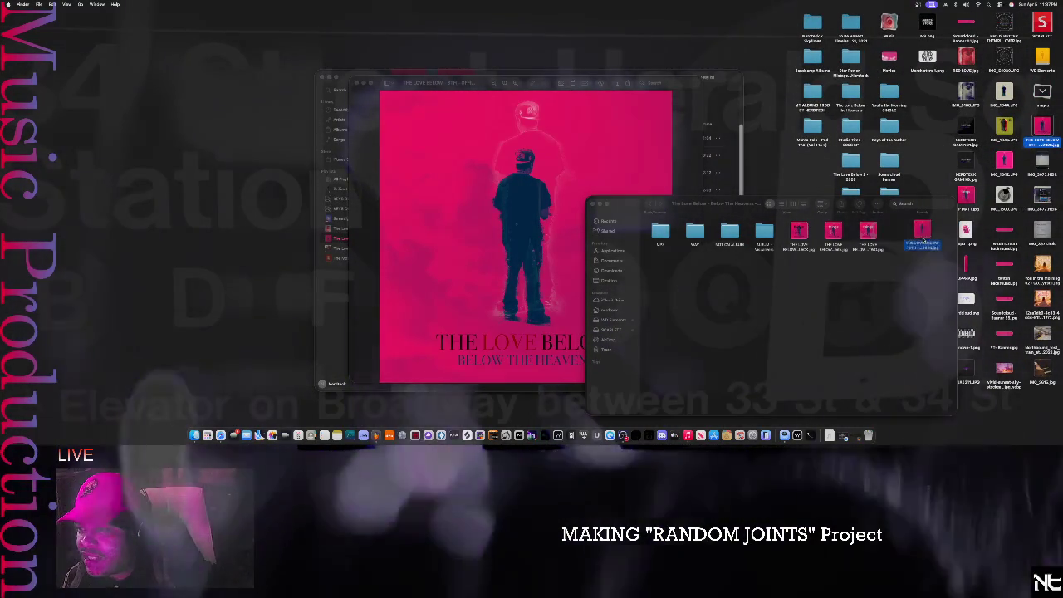
left_click_drag(934, 222, 922, 234)
right_click(917, 277)
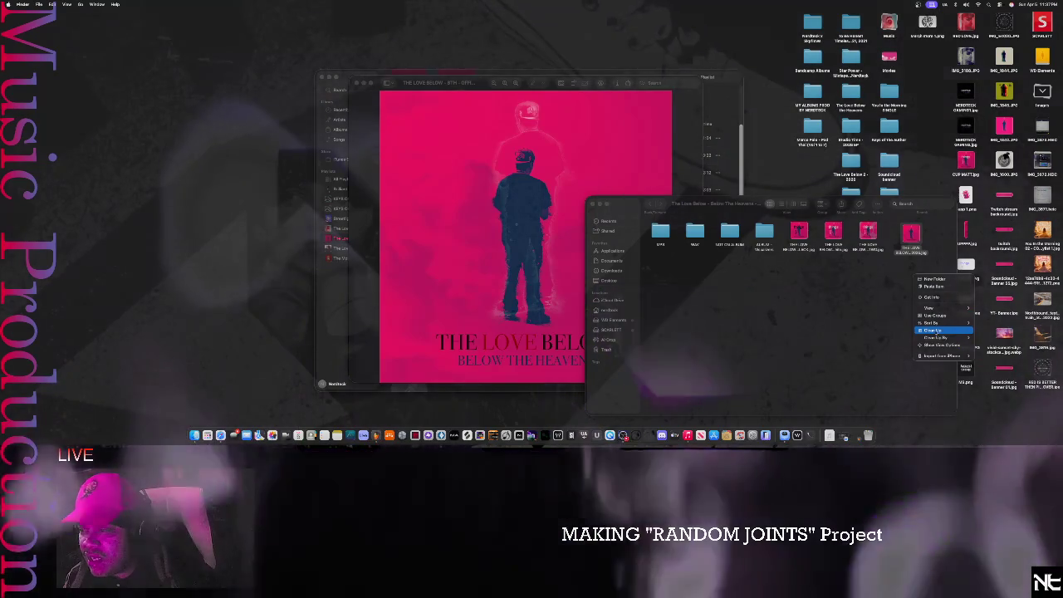
left_click(933, 331)
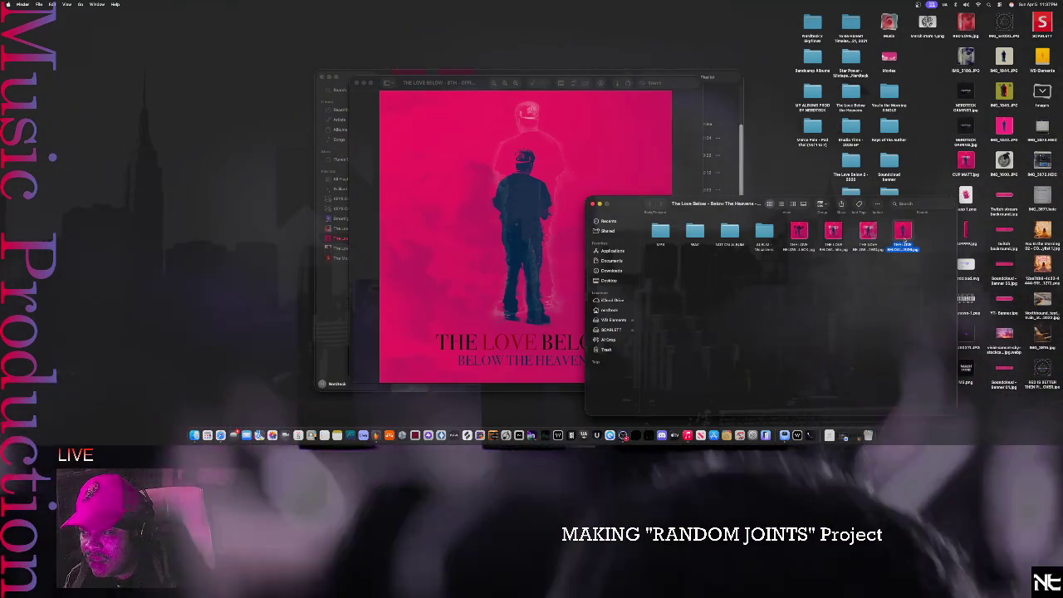
- View the new cover in a smaller Preview window and close the older artwork window
double_click(903, 232)
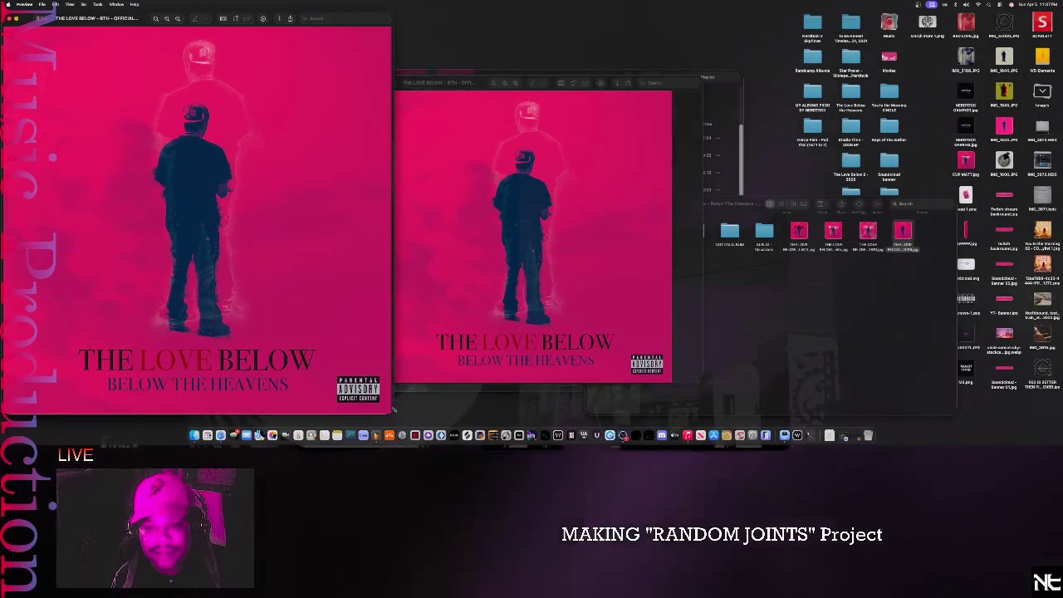
left_click_drag(391, 413, 368, 296)
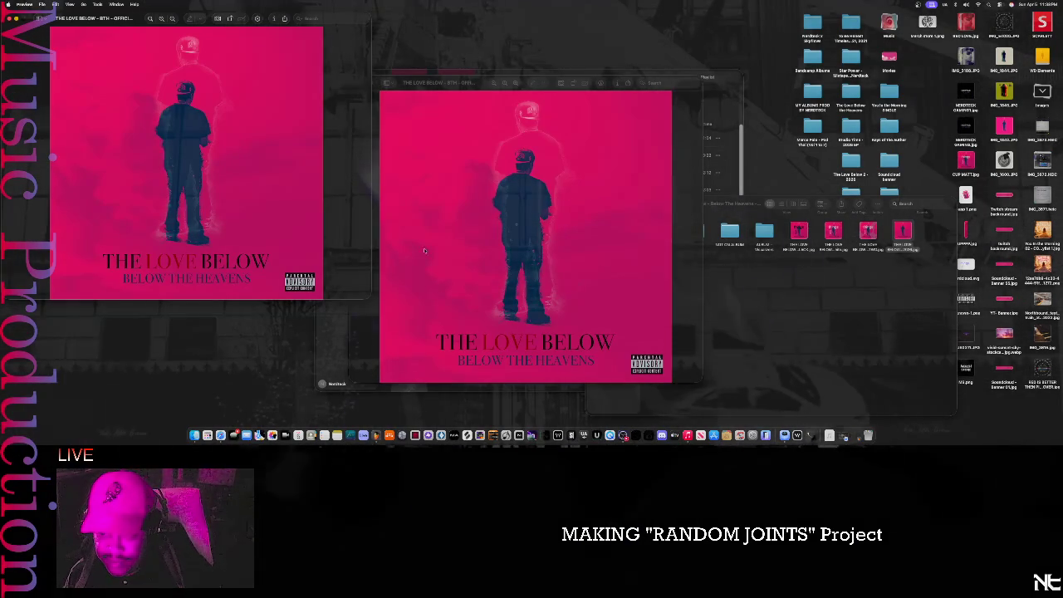
left_click(360, 93)
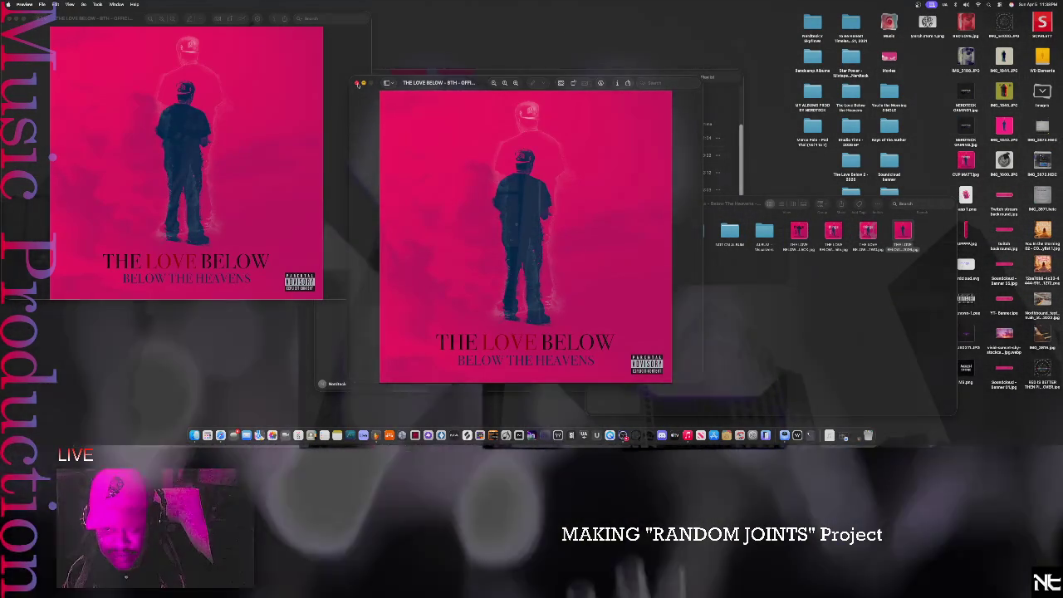
left_click(356, 83)
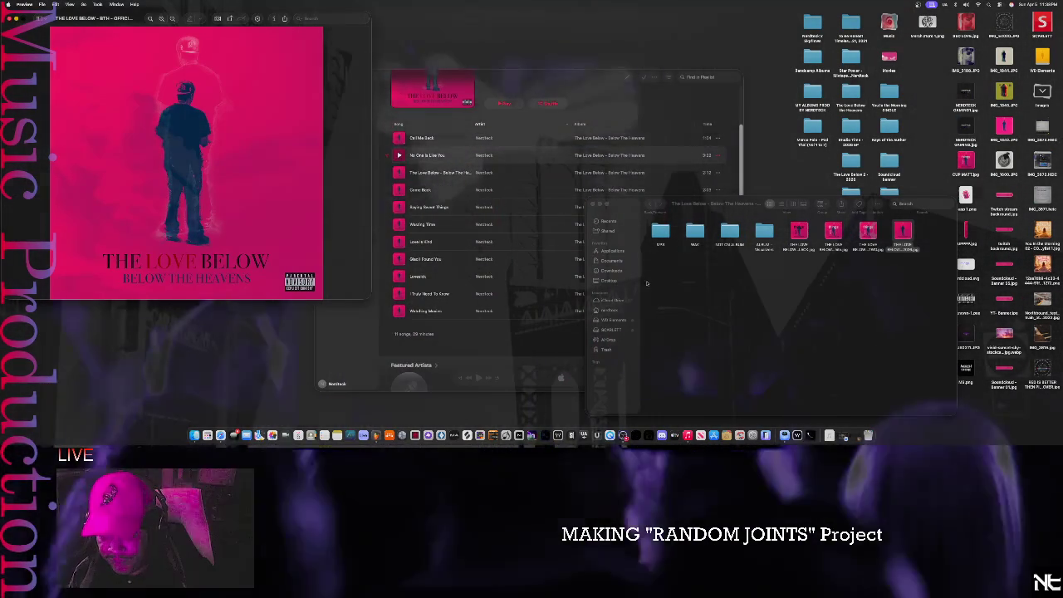
- Set the new pink cover as the playlist artwork in Edit Playlist and return to the track list top
left_click(8, 19)
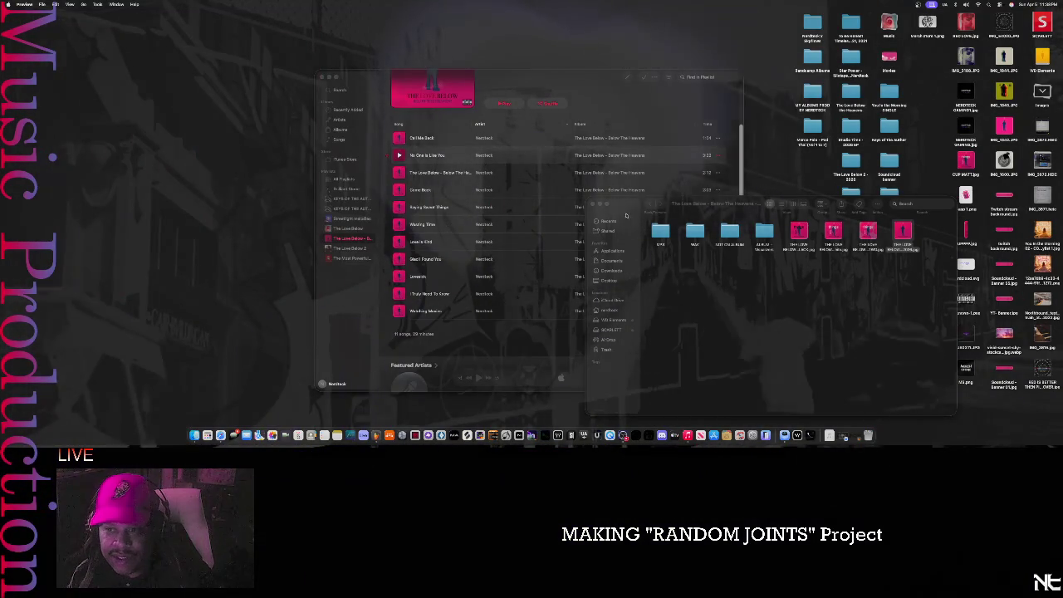
left_click(441, 102)
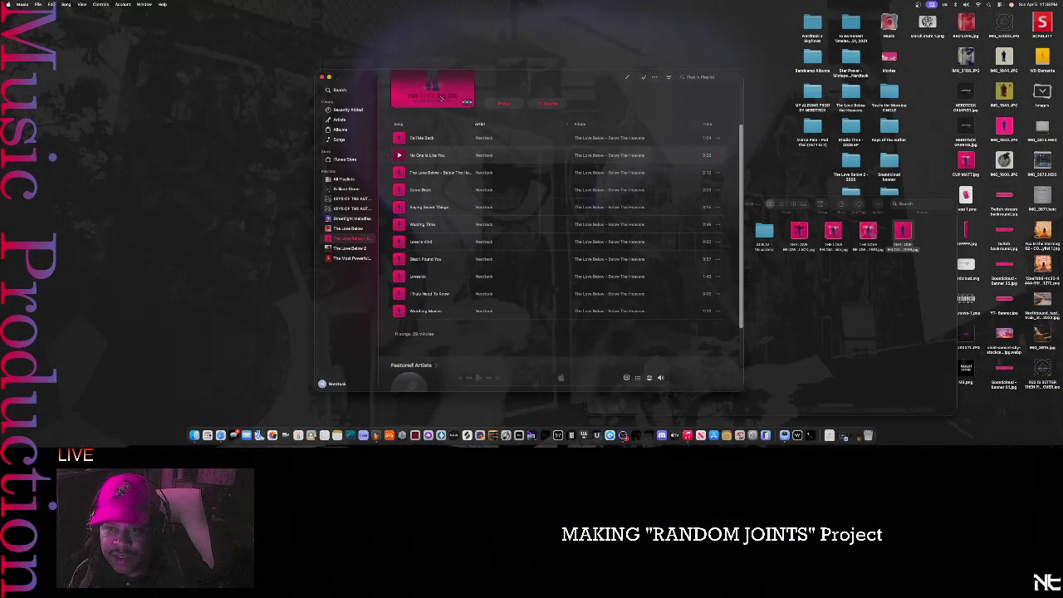
left_click(455, 95)
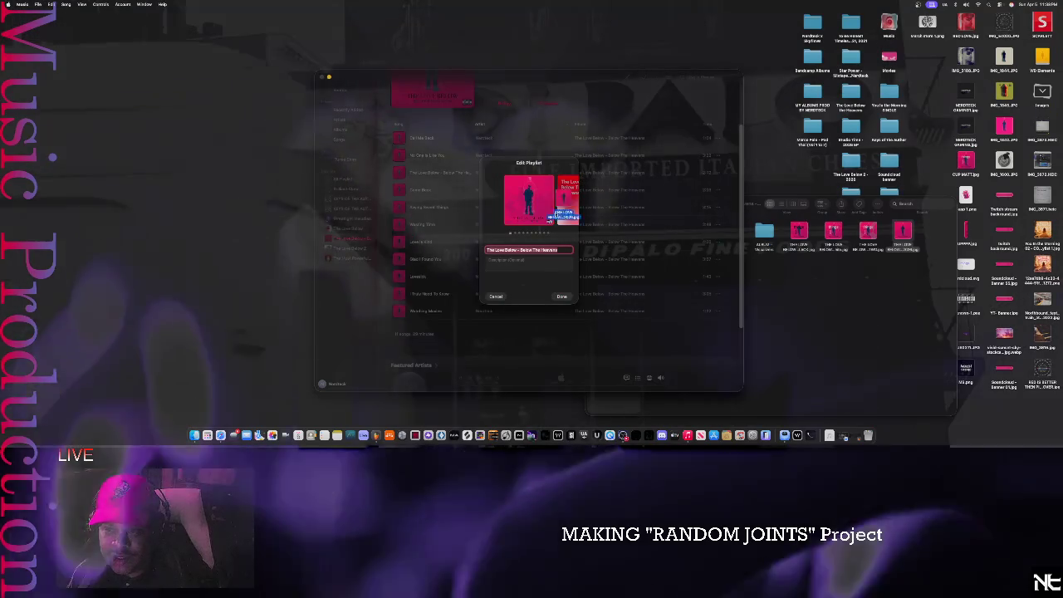
key("Escape")
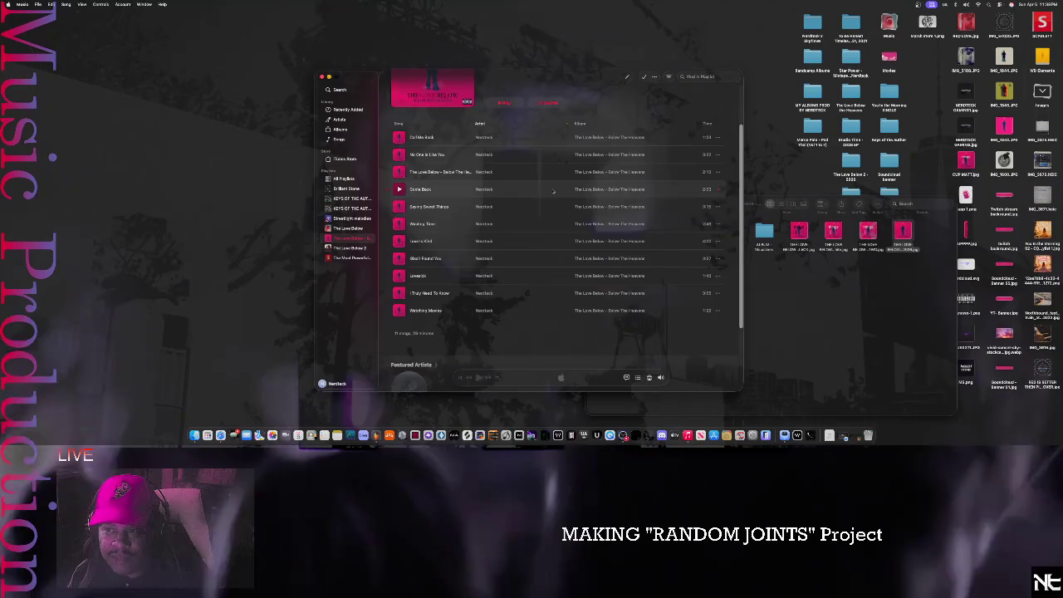
scroll(540, 193, "up", 2)
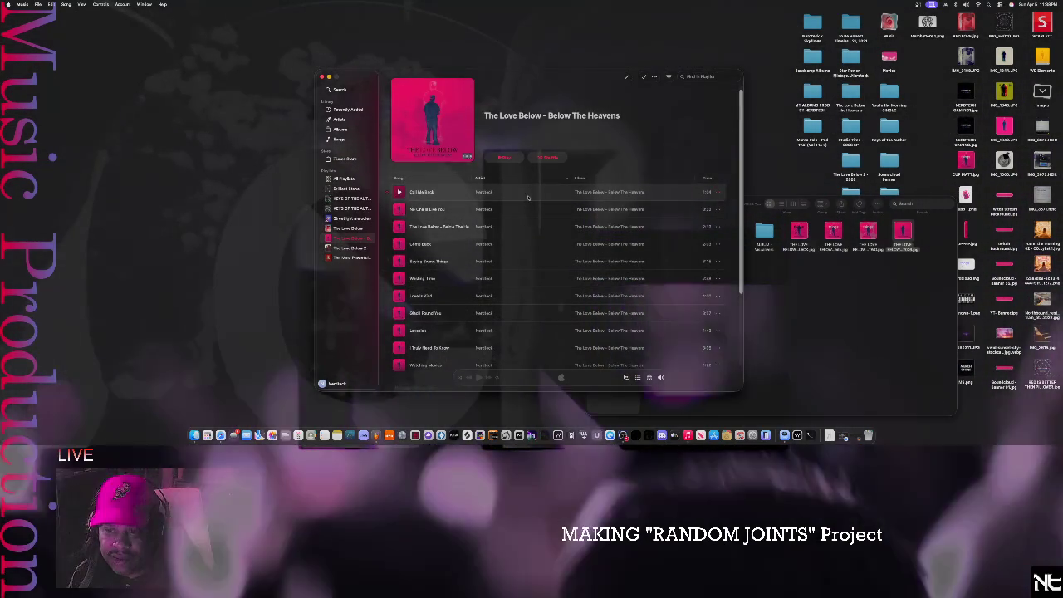
right_click(524, 193)
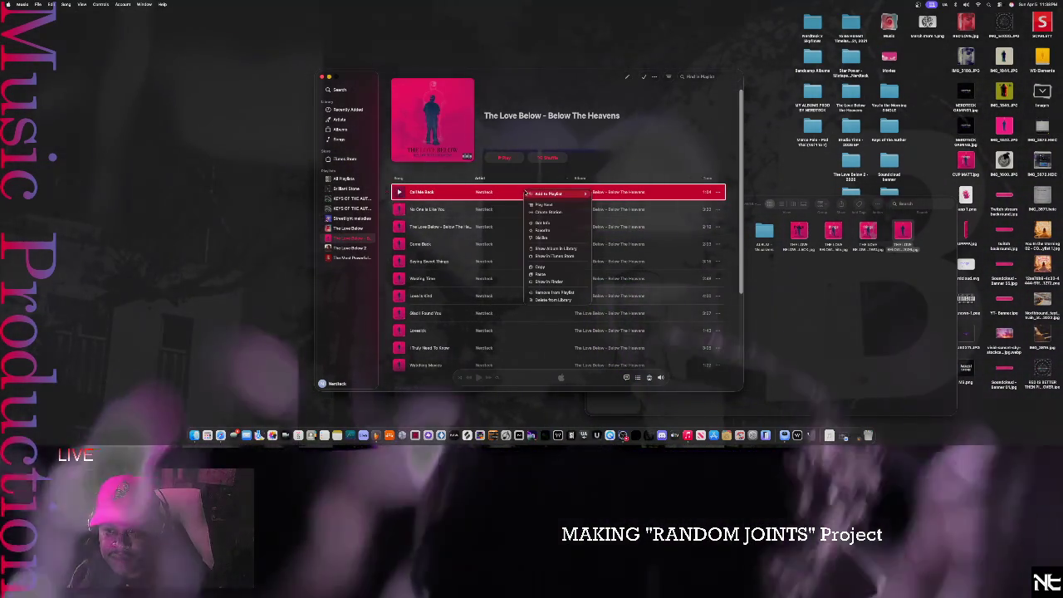
- Drop the pink cover file into Call Me Back's Get Info Artwork well
left_click(546, 224)
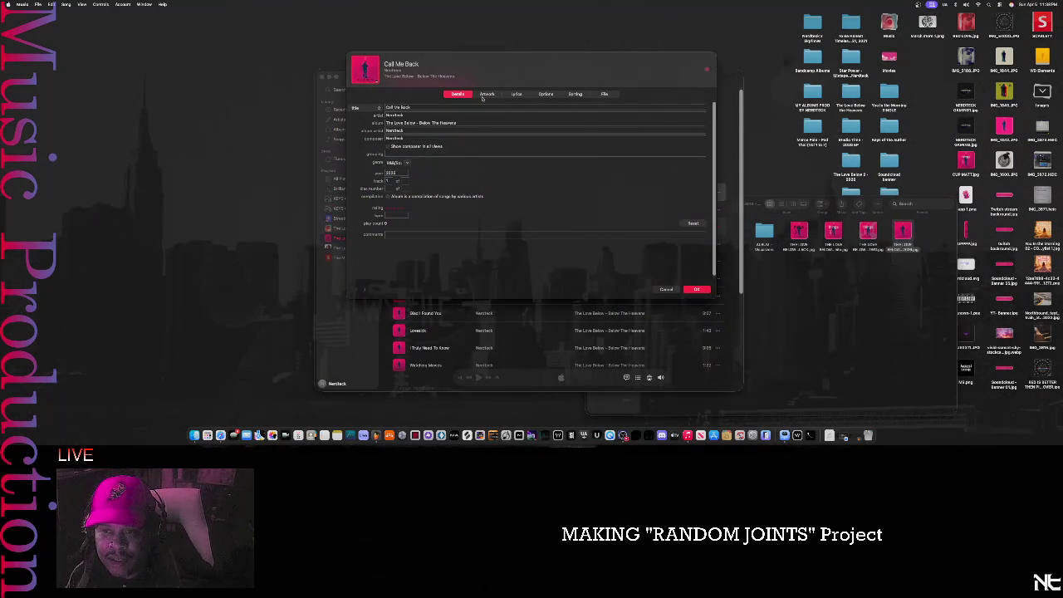
left_click(485, 95)
left_click_drag(903, 235, 499, 241)
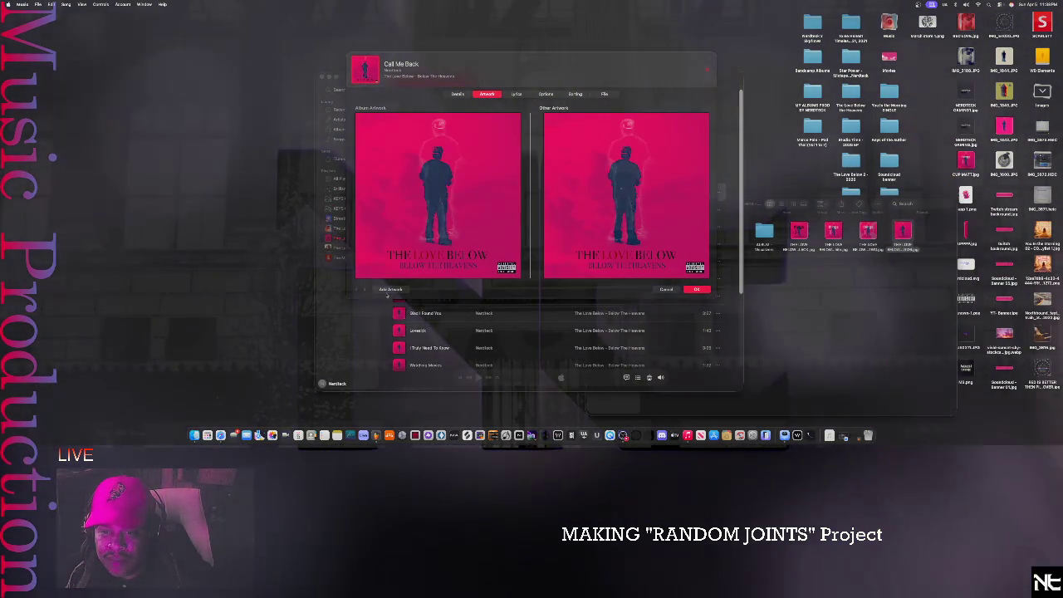
- Apply the pink cover to No One Is Like You, the title track, Come Back and Saying Sweet Things
left_click(370, 290)
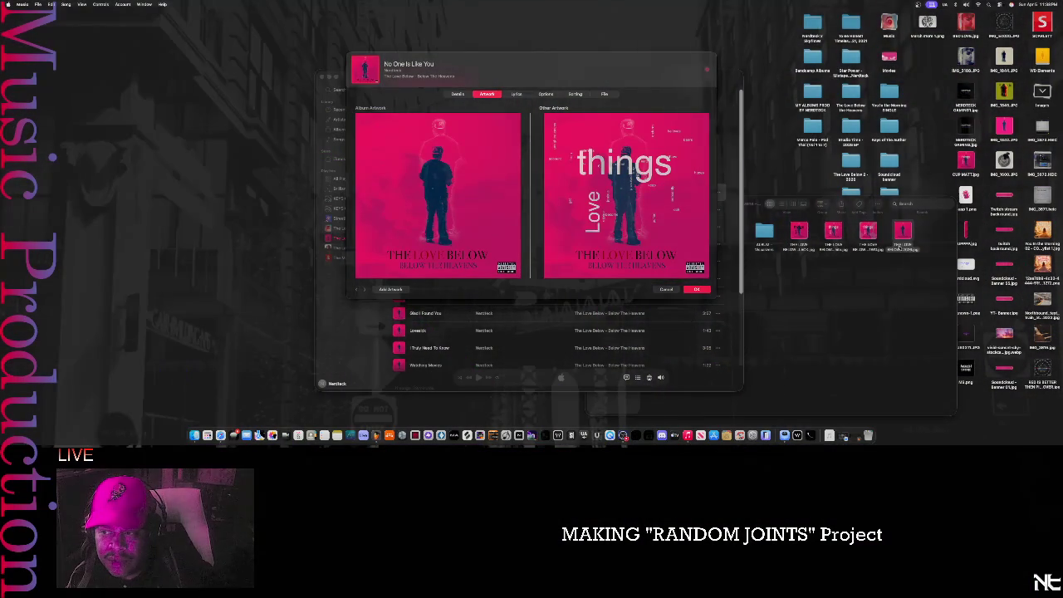
left_click_drag(904, 232, 446, 233)
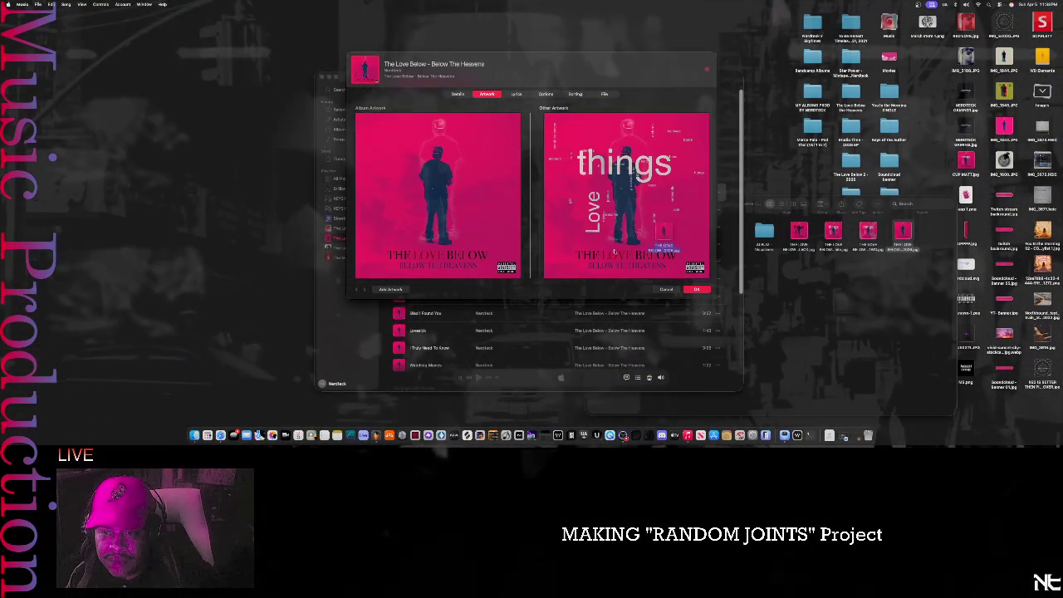
left_click_drag(732, 243, 438, 254)
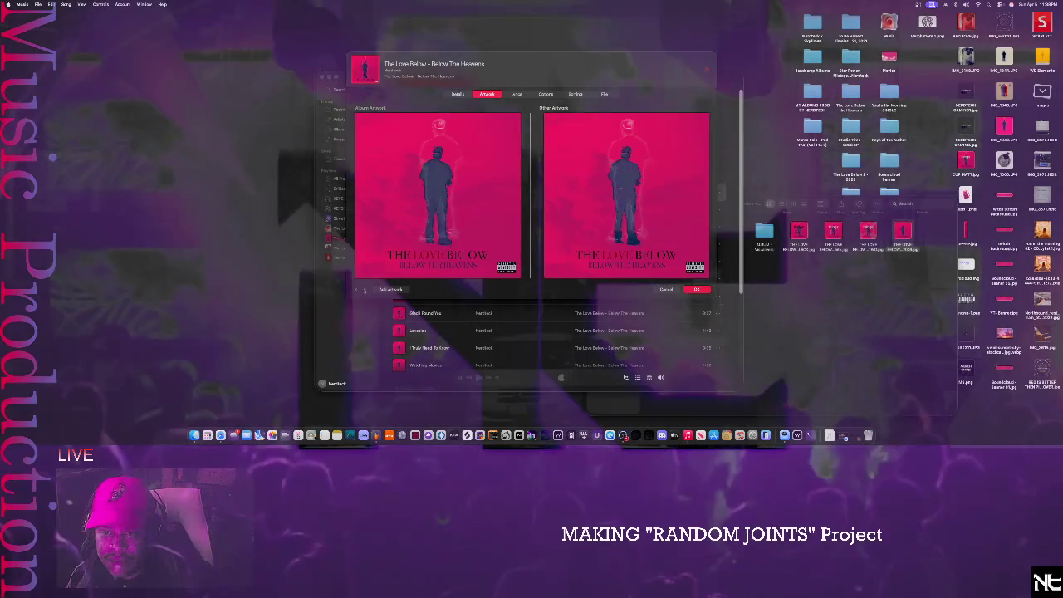
left_click(364, 290)
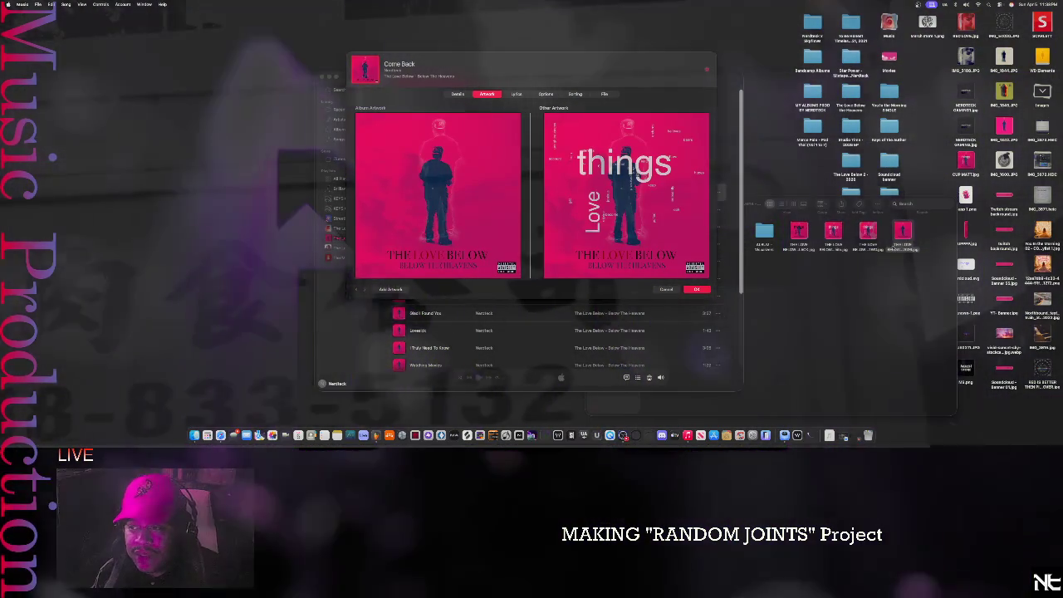
left_click_drag(903, 232, 456, 255)
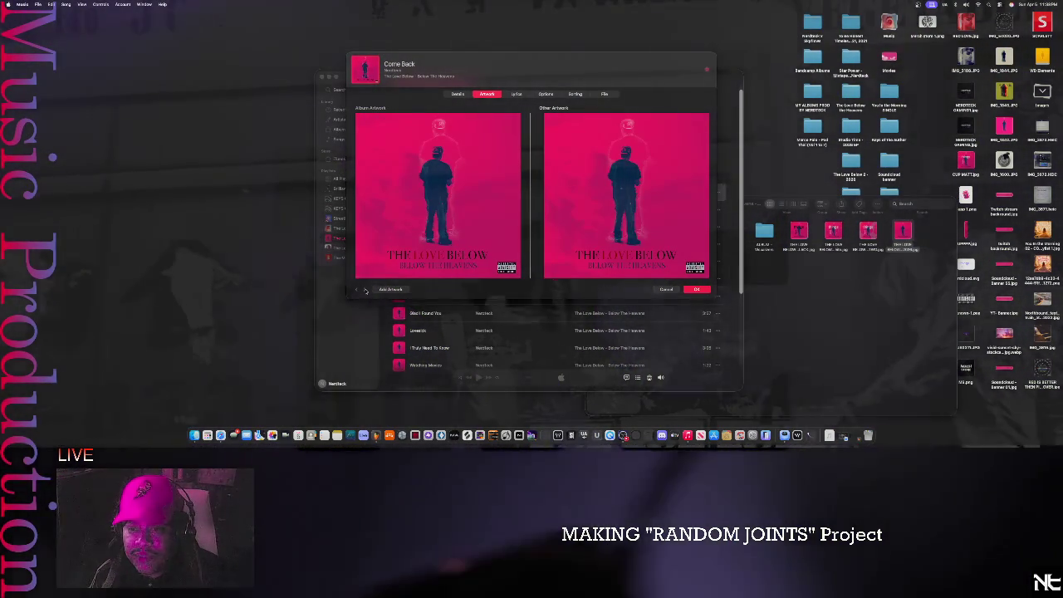
left_click(365, 290)
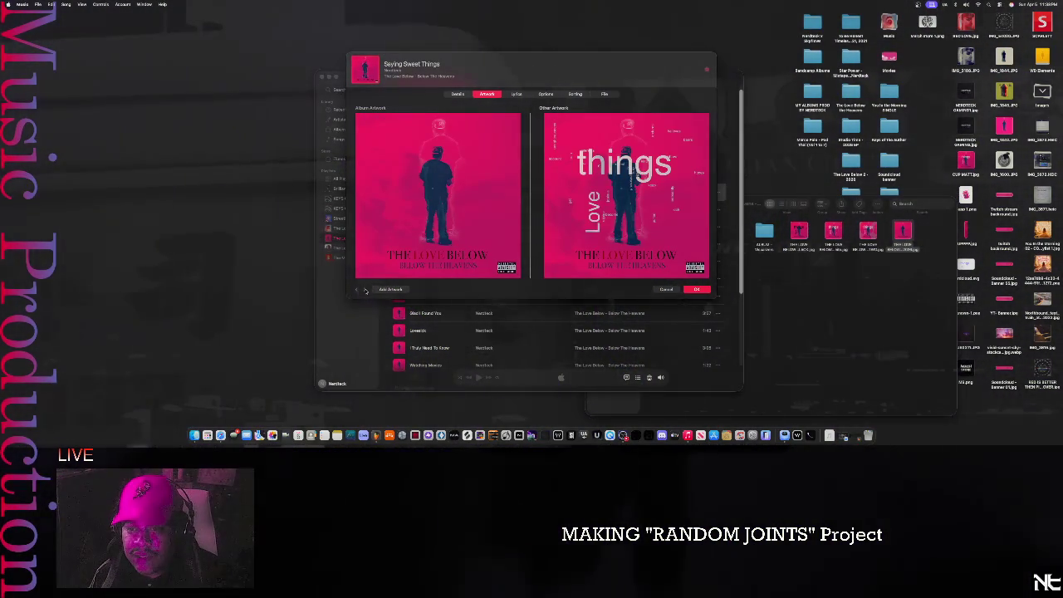
left_click_drag(903, 233, 490, 258)
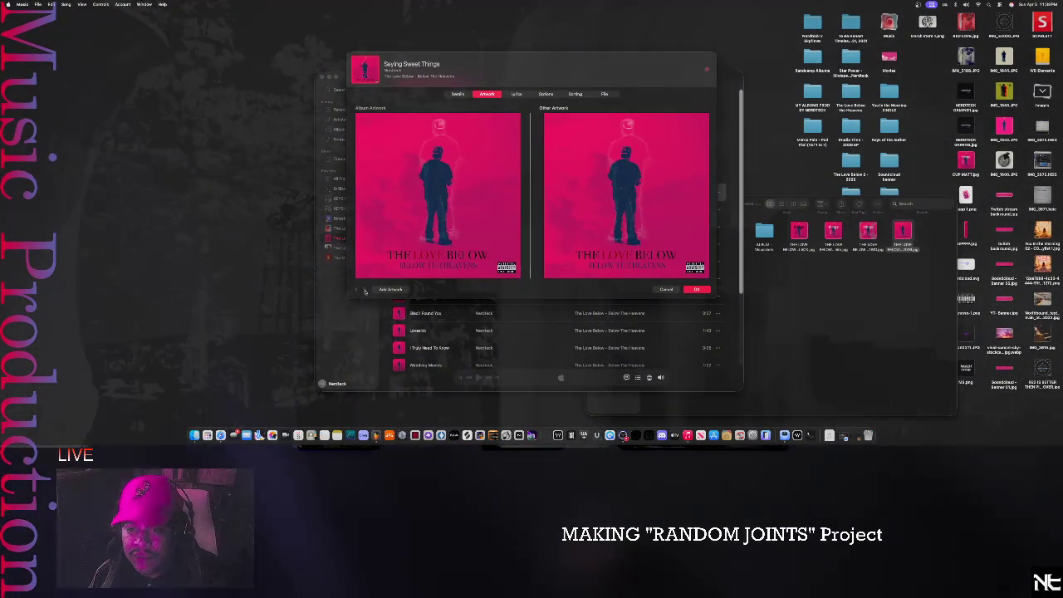
- Apply the pink cover to Wasting Time and Love Is Kind, then check Lovesick and I Truly Need To Know
left_click(363, 290)
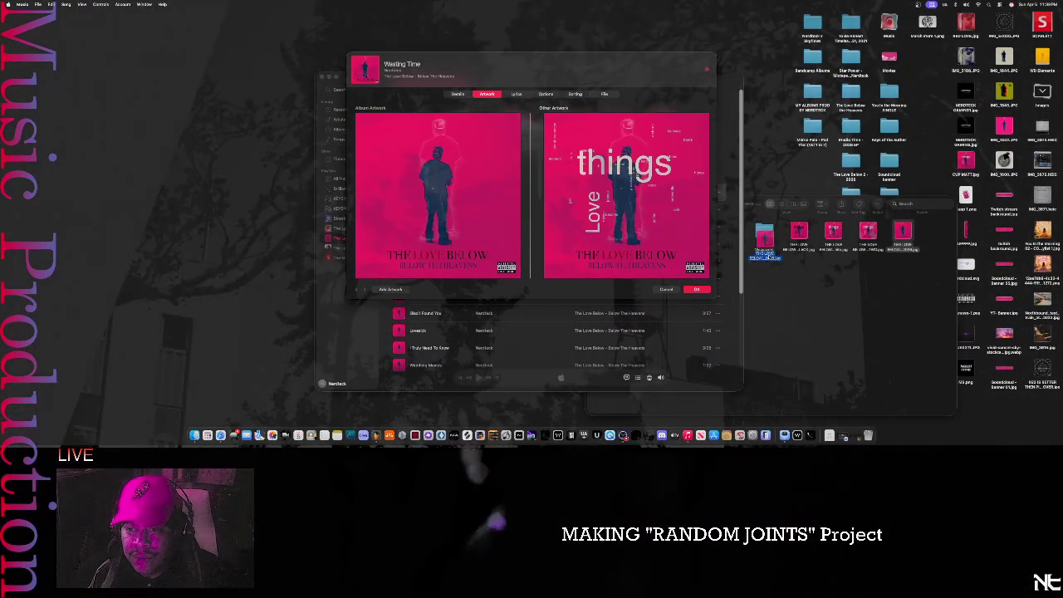
left_click_drag(906, 237, 626, 196)
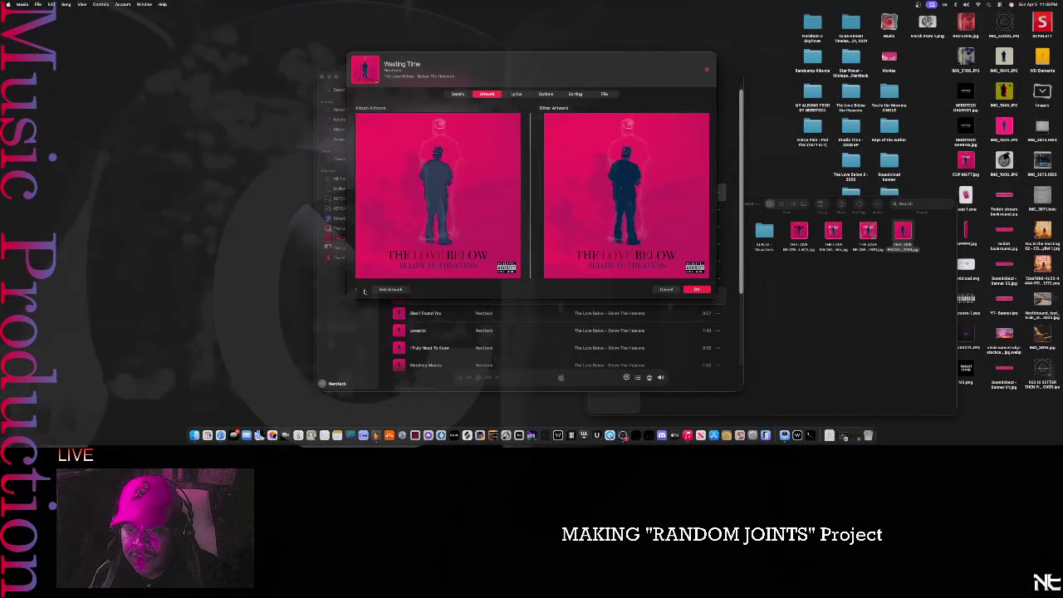
left_click(364, 290)
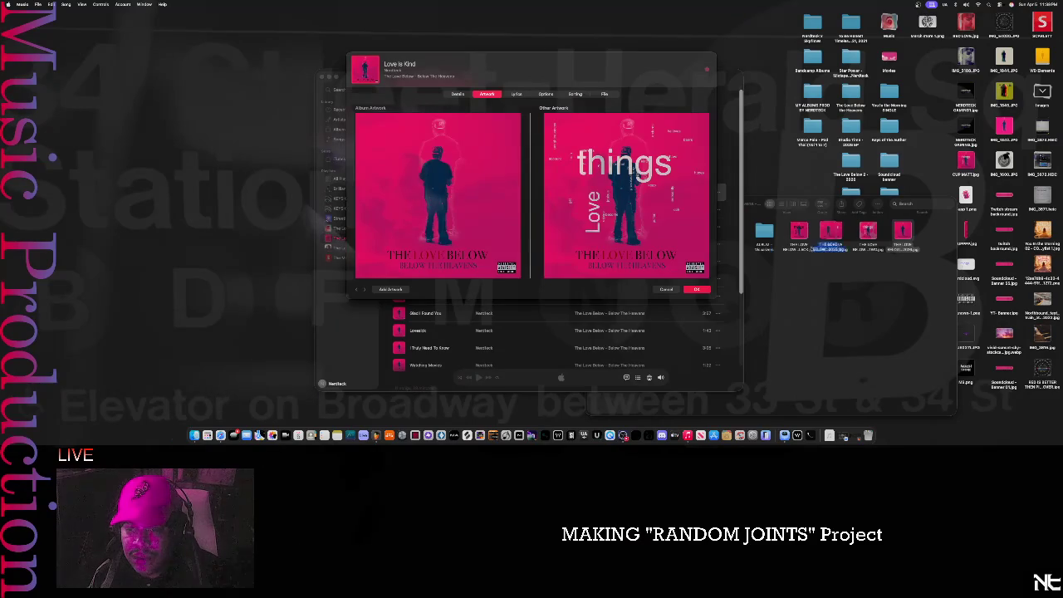
left_click_drag(904, 237, 627, 195)
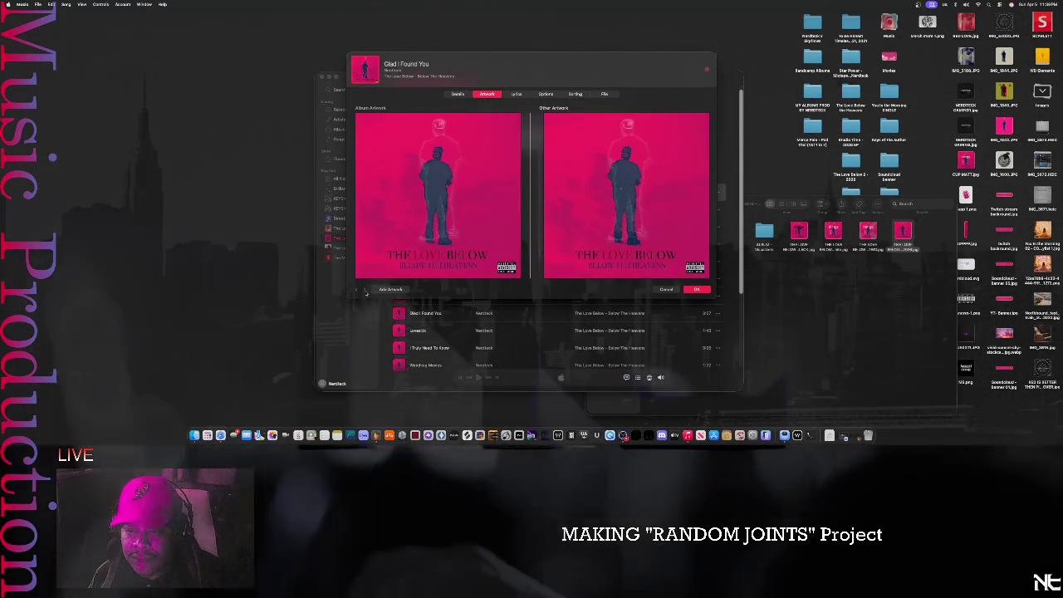
left_click(366, 290)
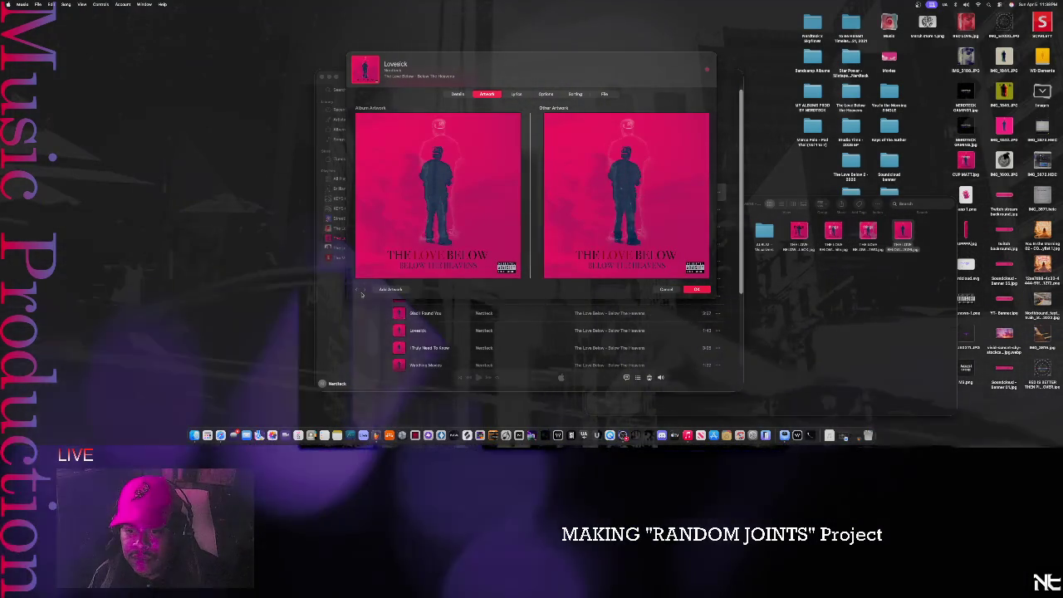
left_click(364, 291)
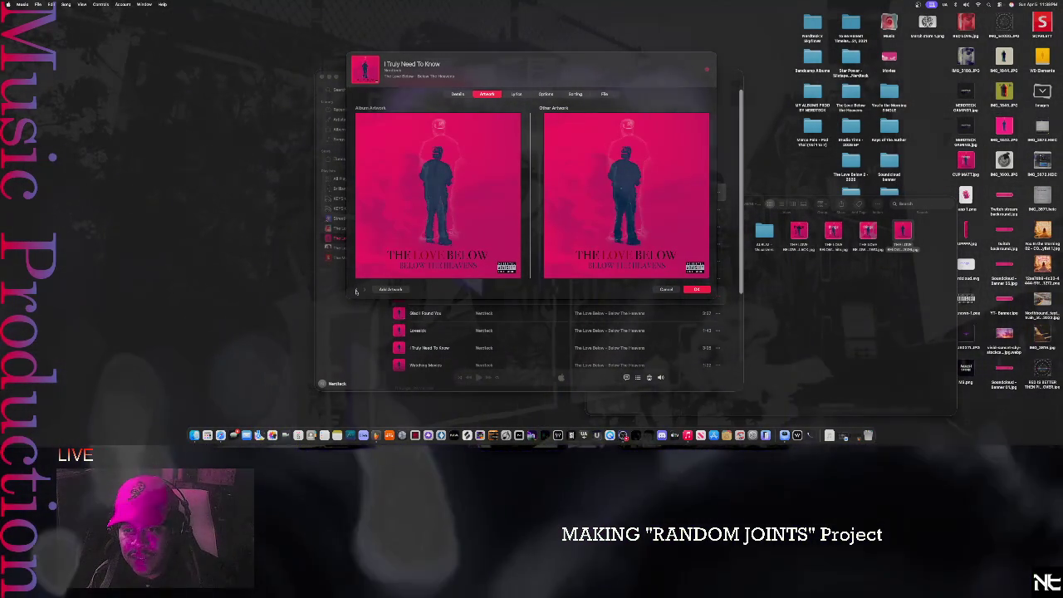
left_click(356, 290)
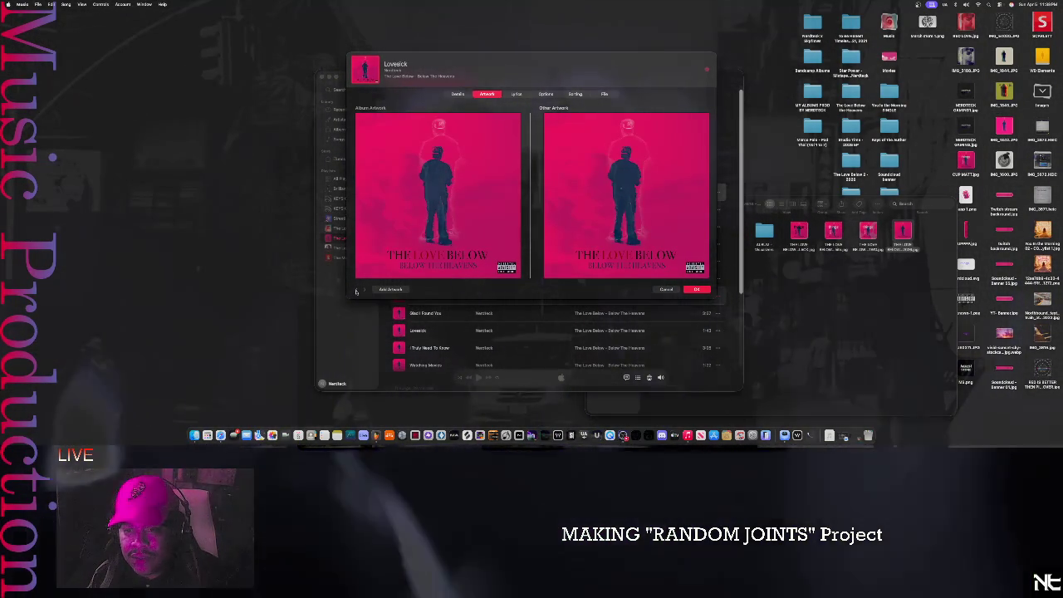
- Review each track's artwork back to Call Me Back, save with OK, and bring Finder forward
left_click(357, 290)
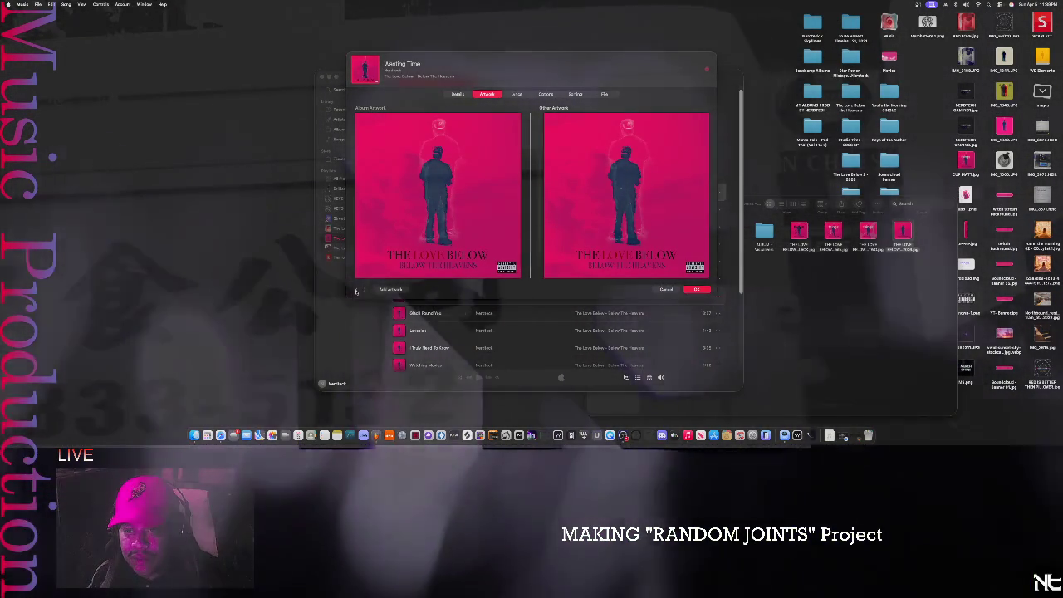
left_click(356, 290)
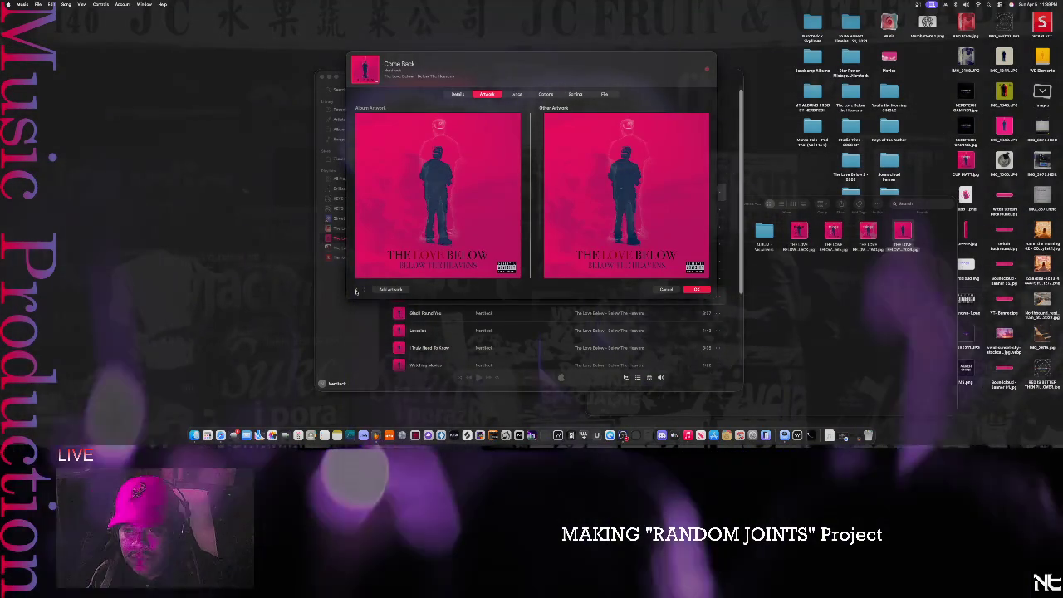
left_click(357, 290)
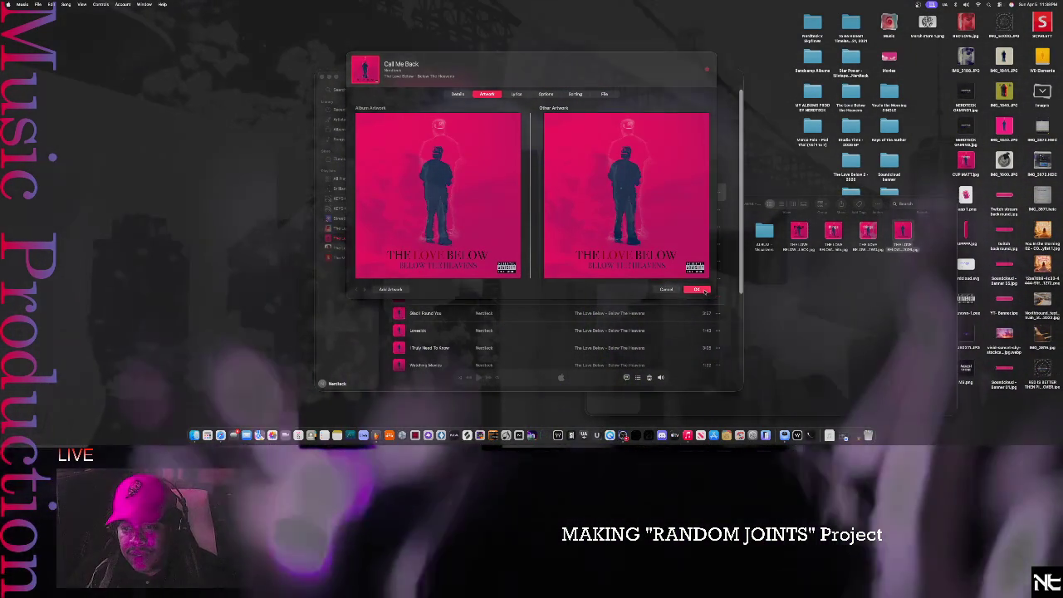
left_click(700, 290)
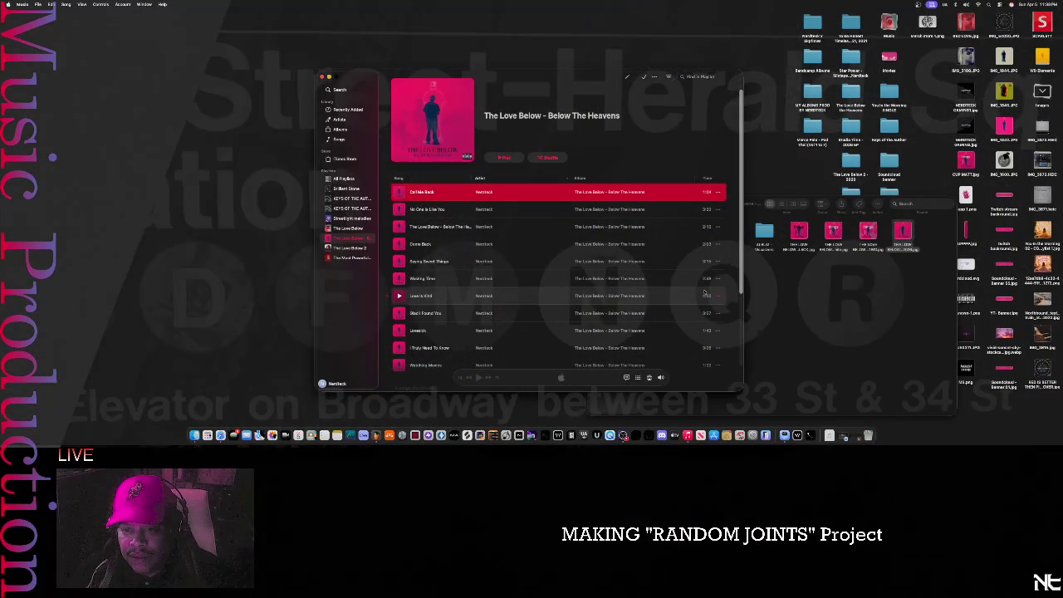
left_click(779, 311)
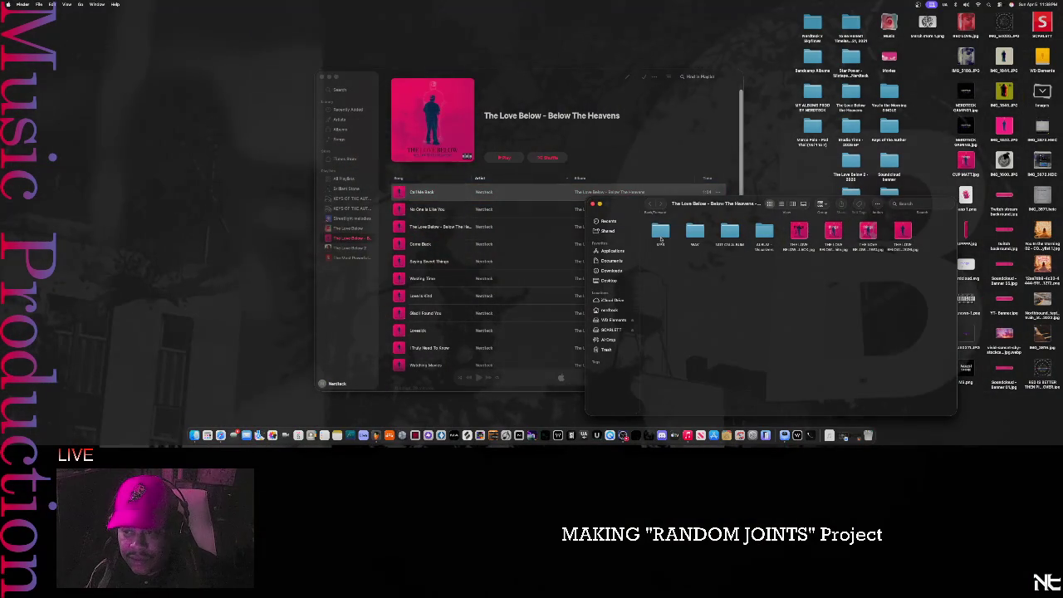
- Select the LIVE folder, then open the album's MP3 folder of tracks
left_click(661, 236)
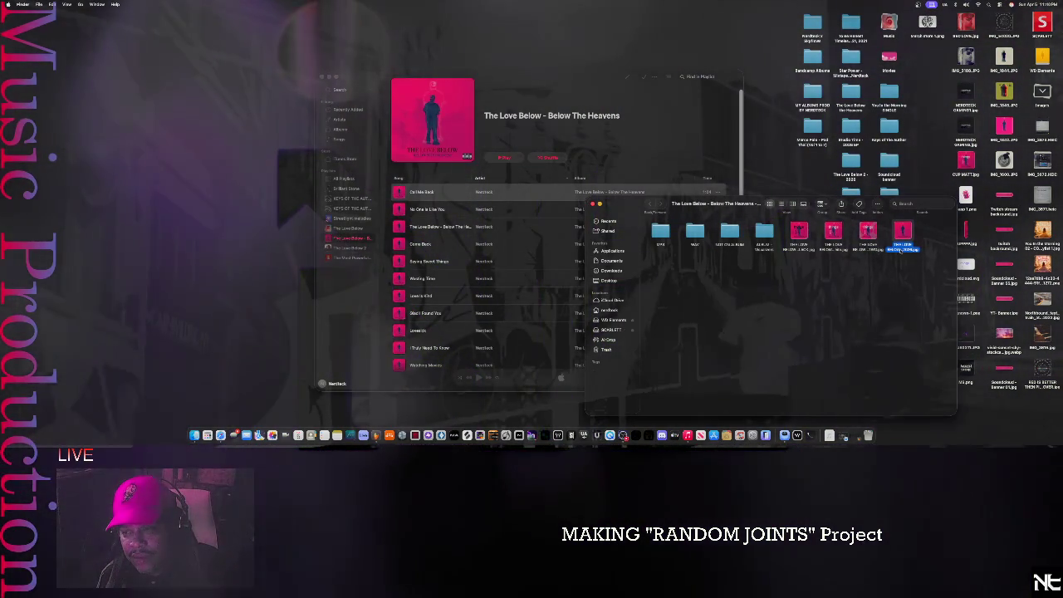
double_click(661, 233)
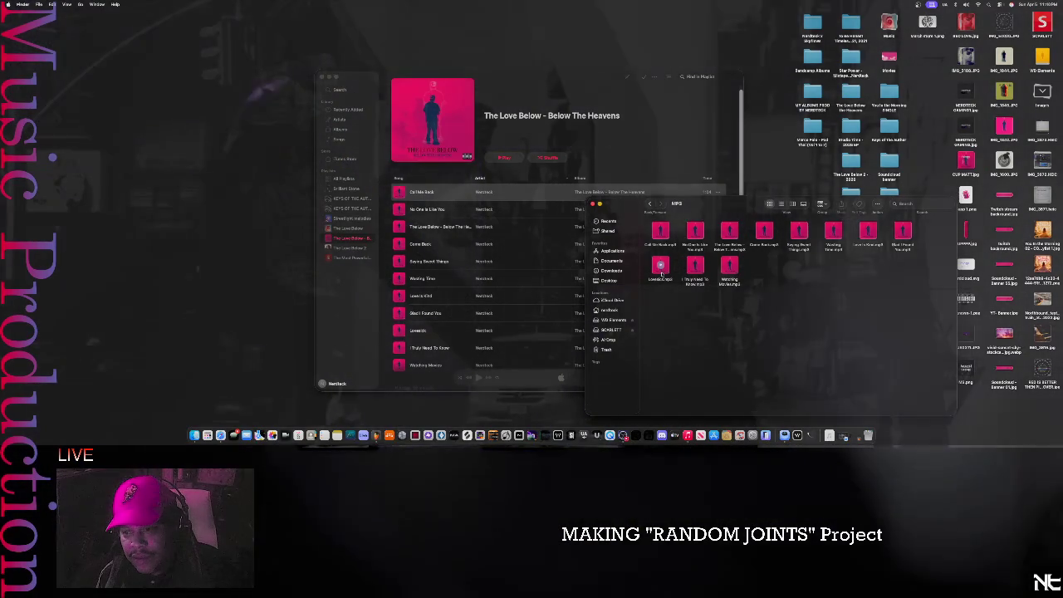
- Quick Look Lovesick.mp3 to confirm its pink cover, then close the MP3 folder window
left_click(662, 273)
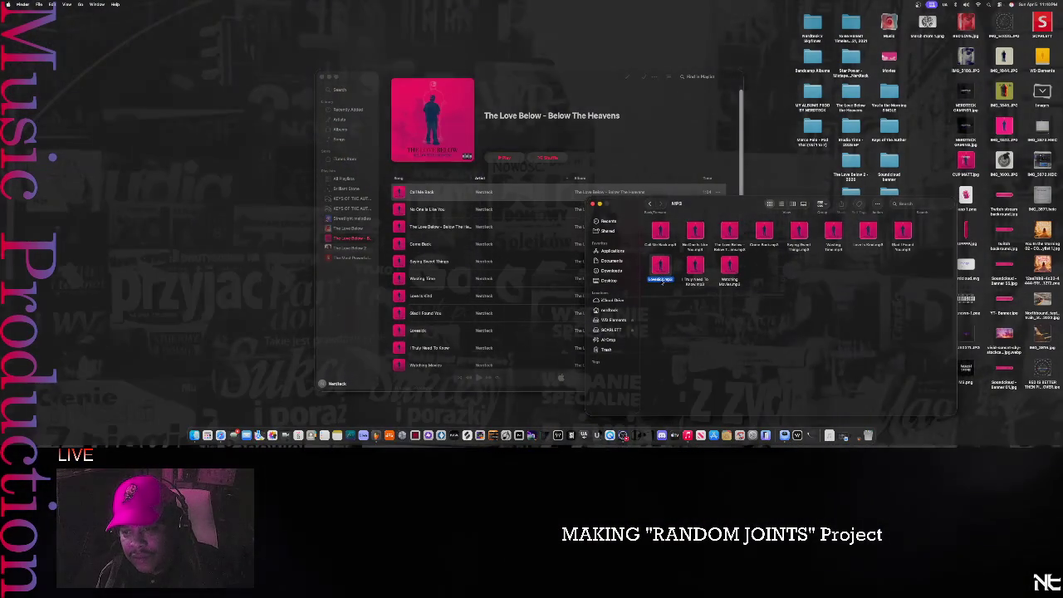
key("space")
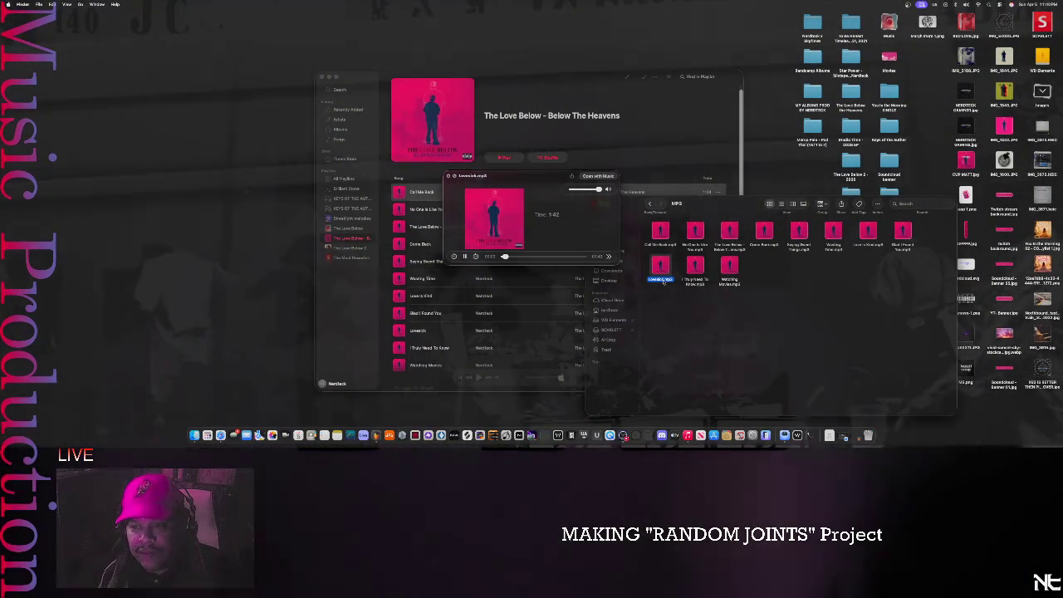
key("space")
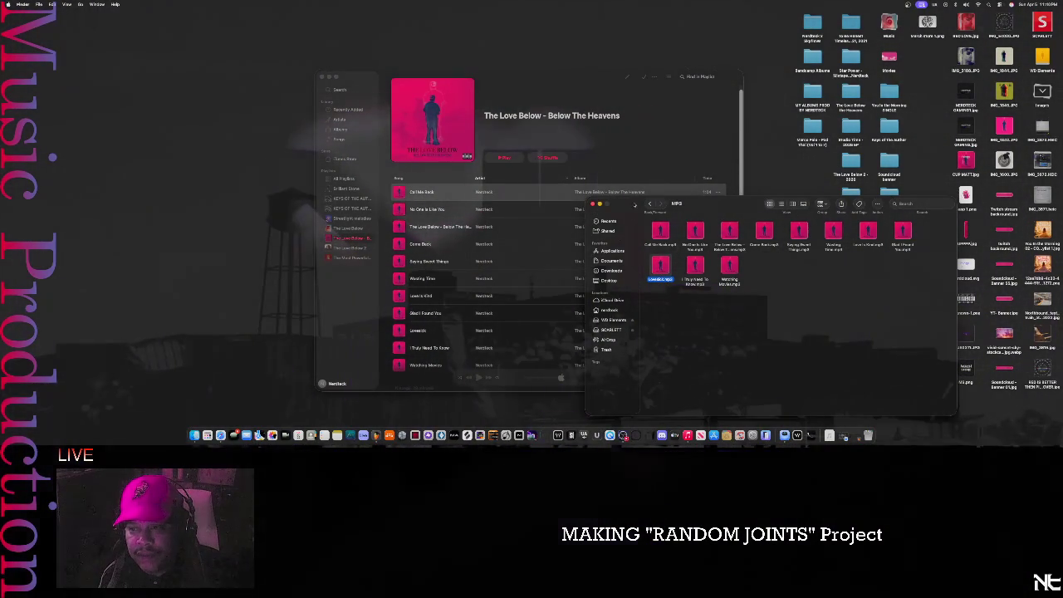
left_click(592, 204)
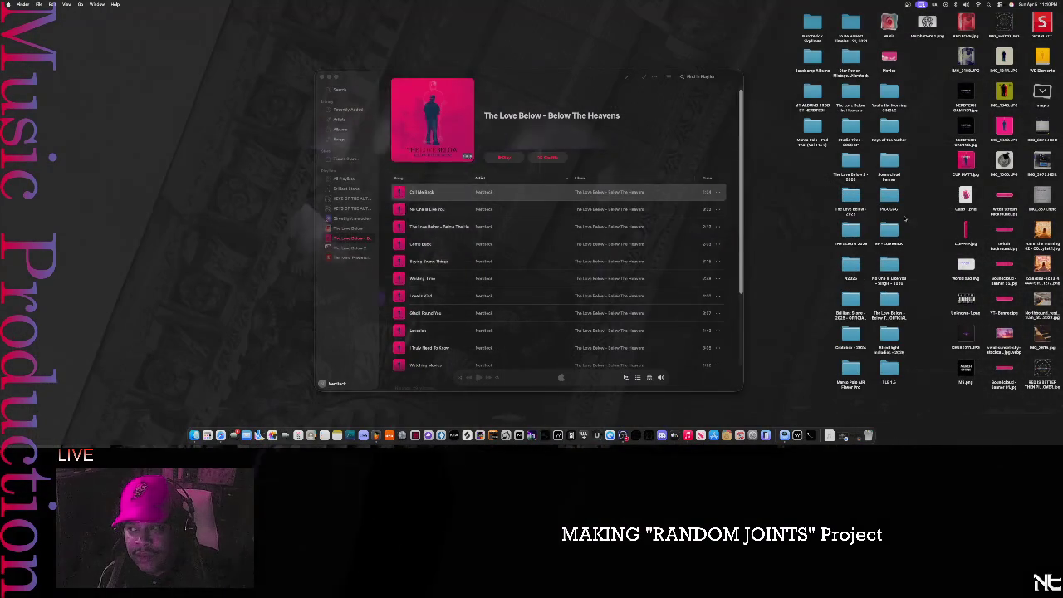
- On WD Elements, open PROD BY NERDTECK and move the old Below The Heavens folder to Trash
double_click(1042, 57)
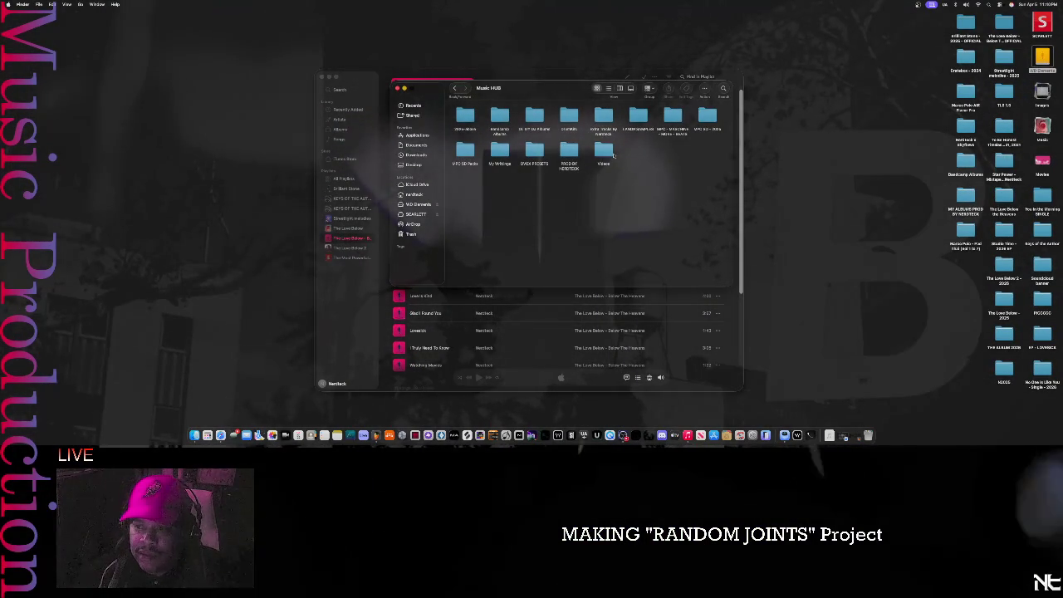
double_click(569, 152)
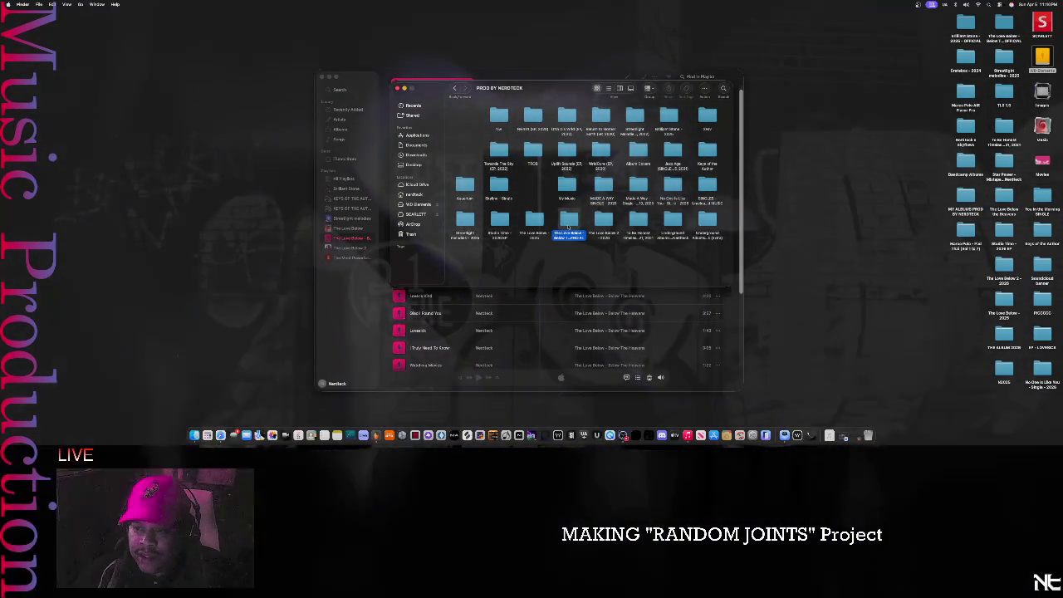
double_click(568, 221)
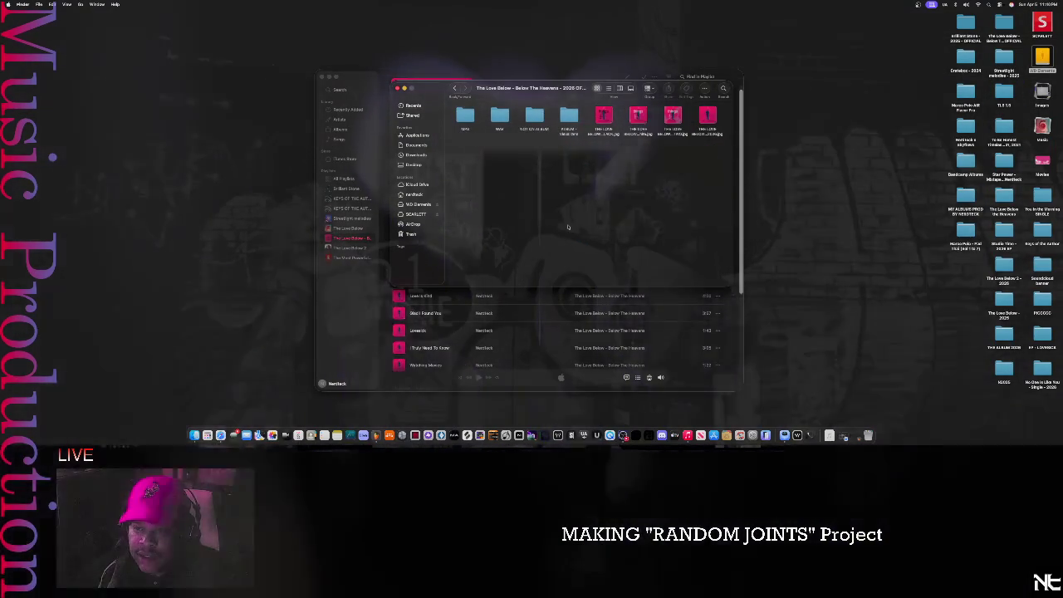
key("super+bracketleft")
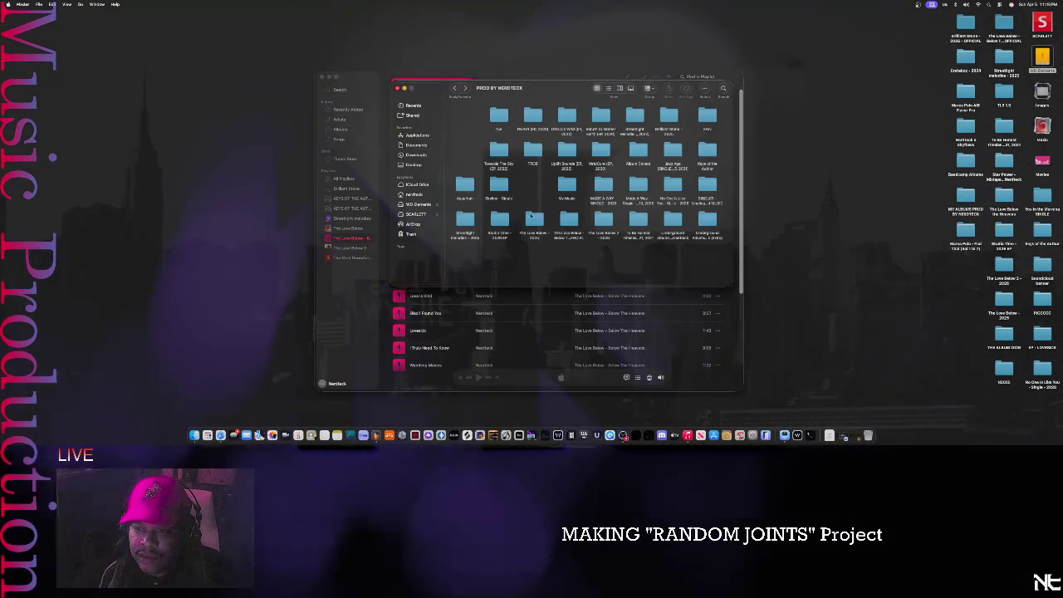
right_click(566, 227)
left_click(590, 247)
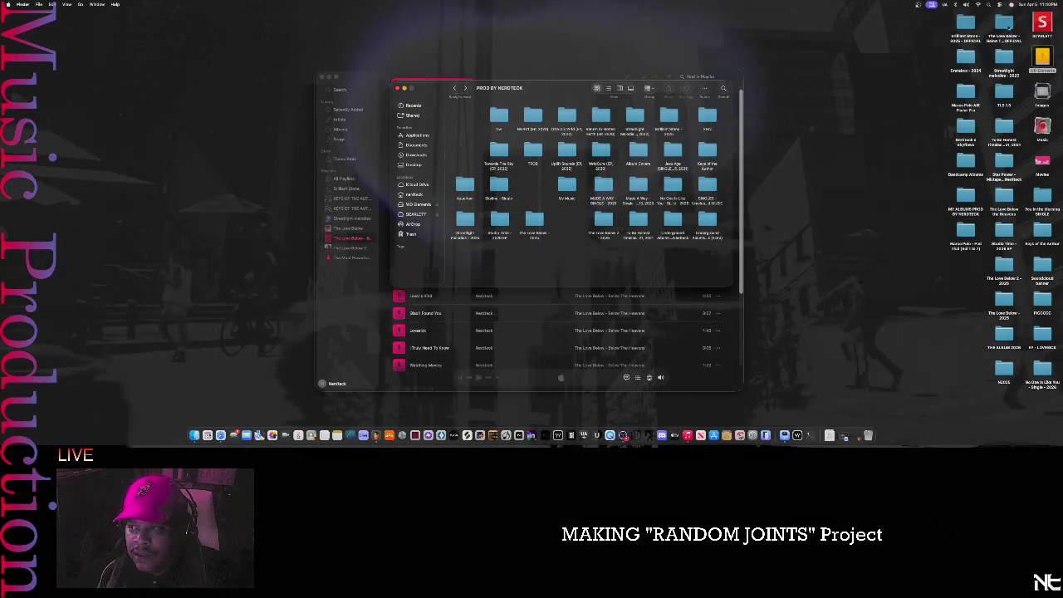
- Paste the desktop album folder into PROD BY NERDTECK and select the new copy
right_click(1006, 27)
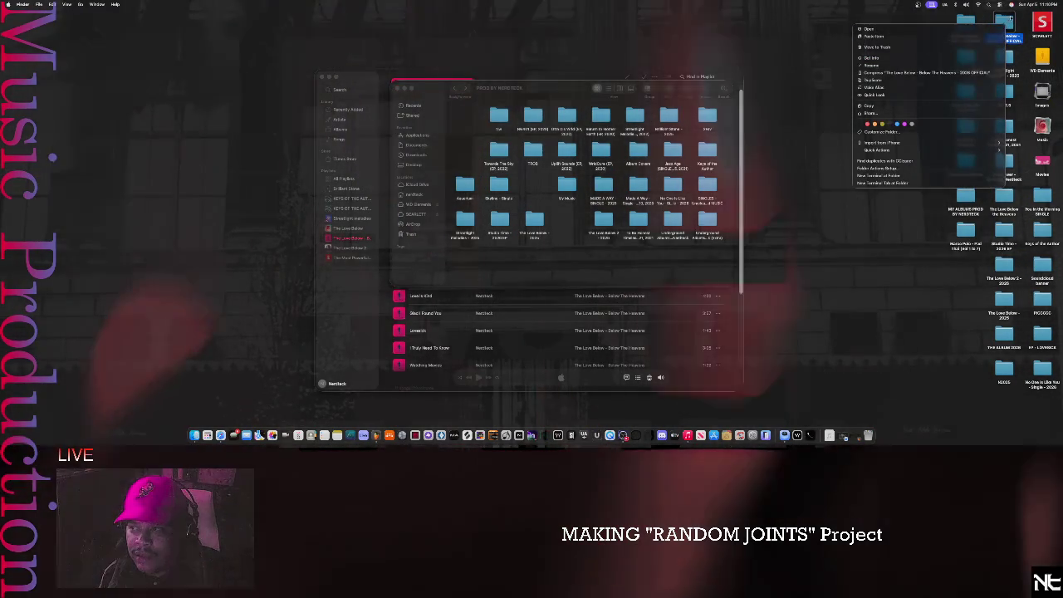
key("Escape")
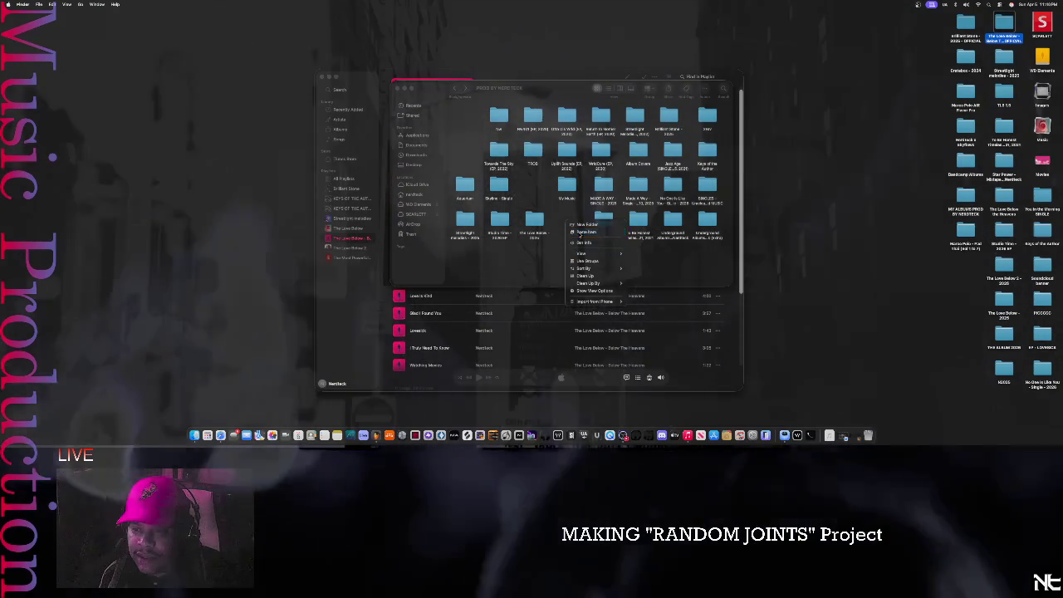
left_click(586, 232)
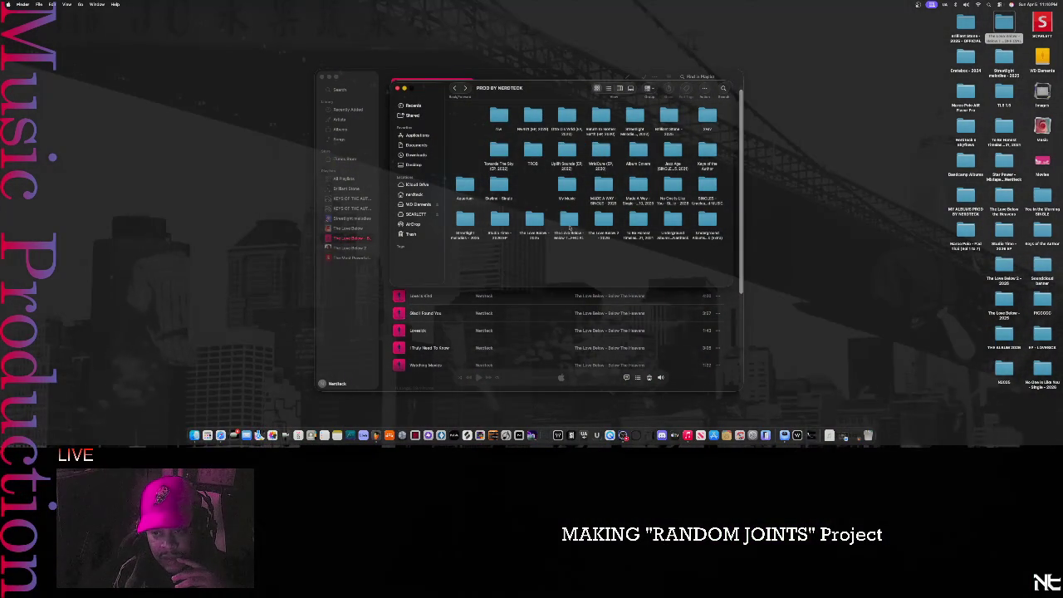
left_click(570, 224)
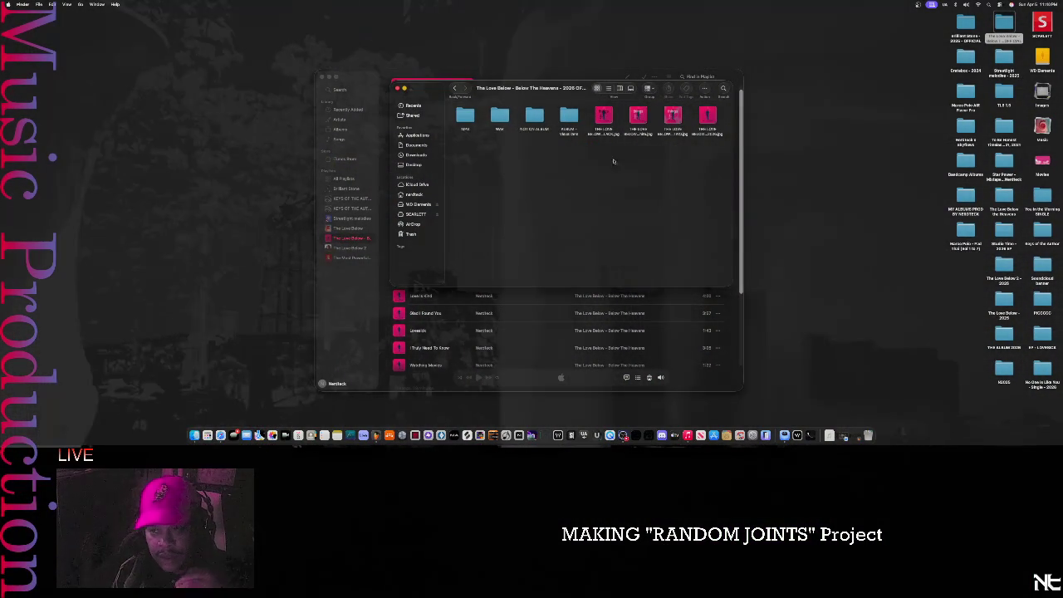
double_click(707, 116)
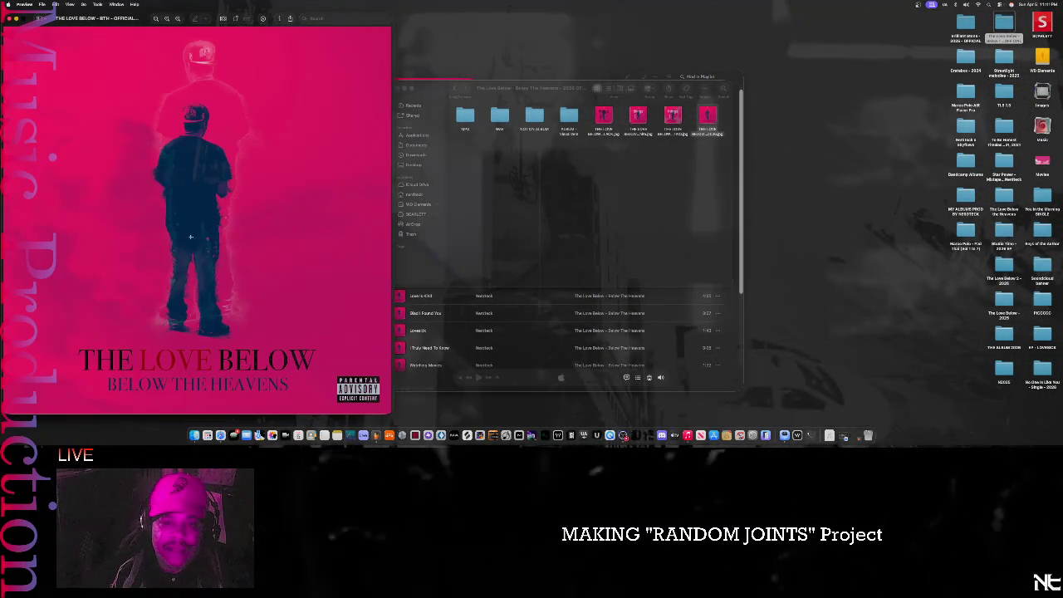
left_click_drag(391, 413, 278, 295)
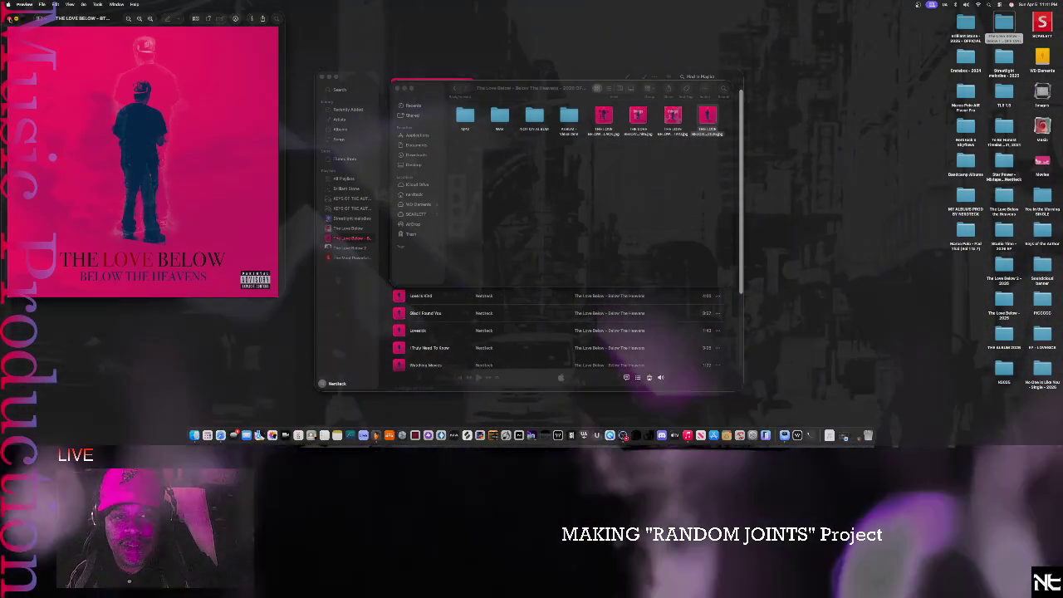
left_click(8, 17)
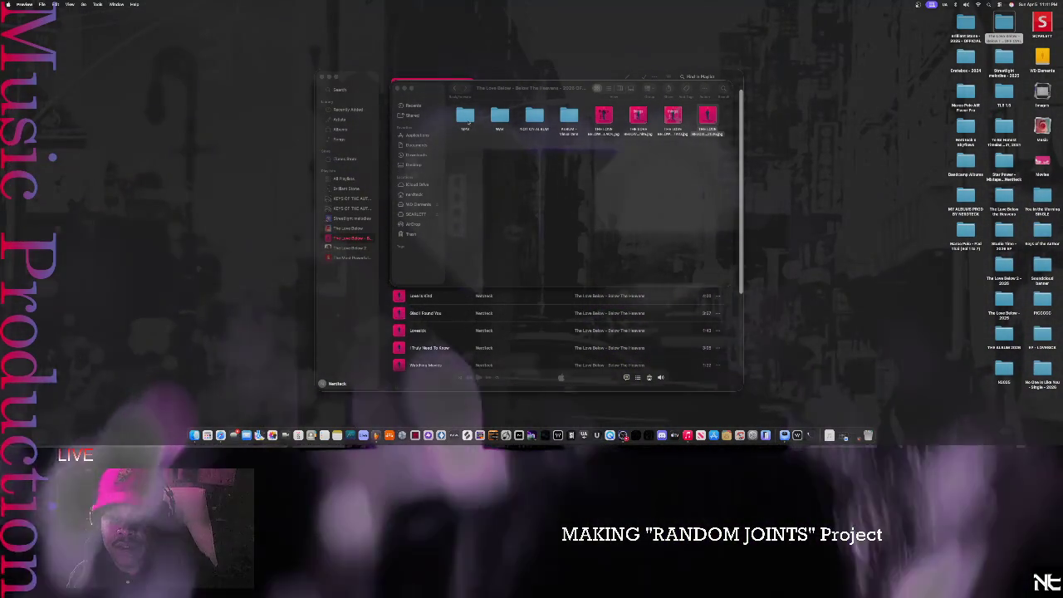
left_click(466, 117)
double_click(466, 117)
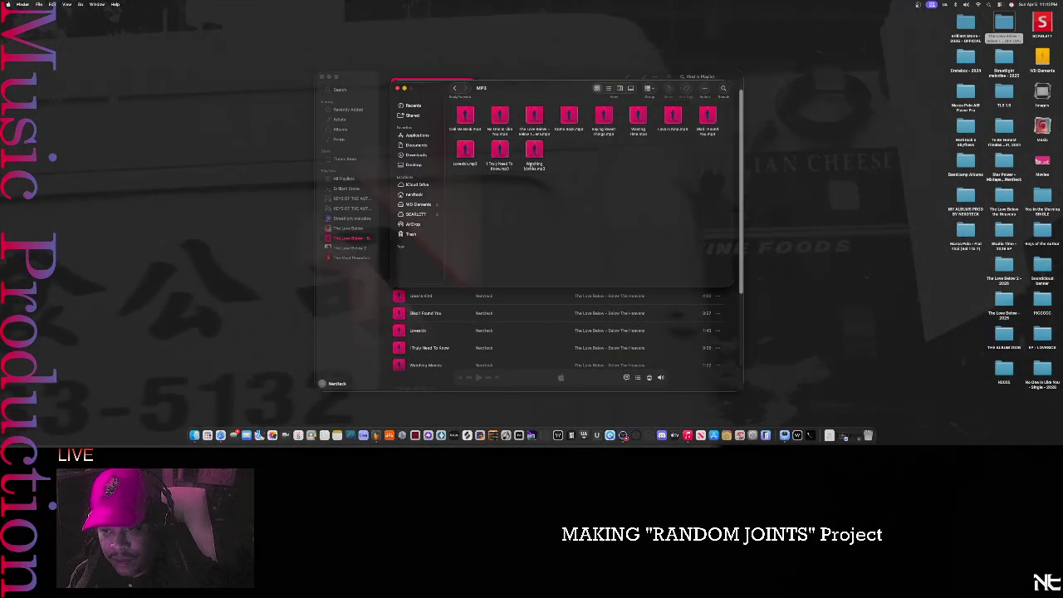
- Quick Look Watching Movies.mp3 to confirm its pink cover, then close the MP3 folder window
left_click(534, 152)
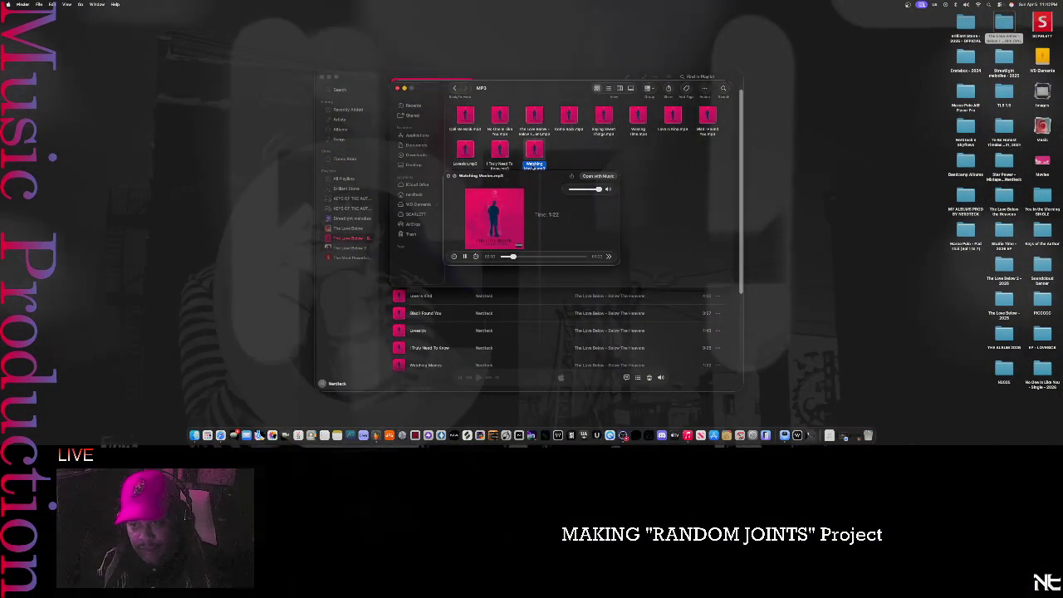
key("space")
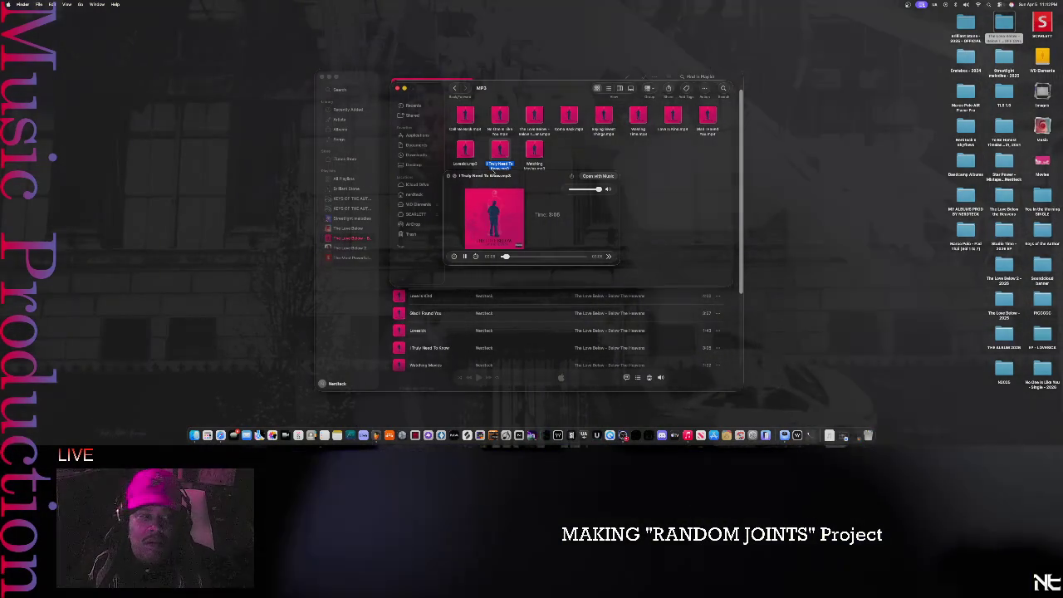
key("space")
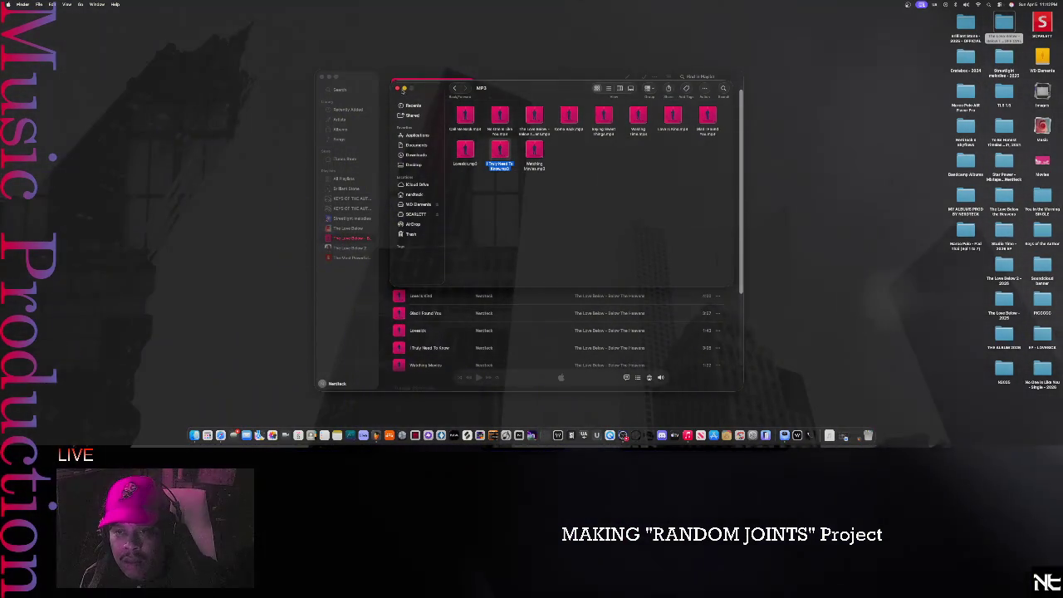
left_click(397, 88)
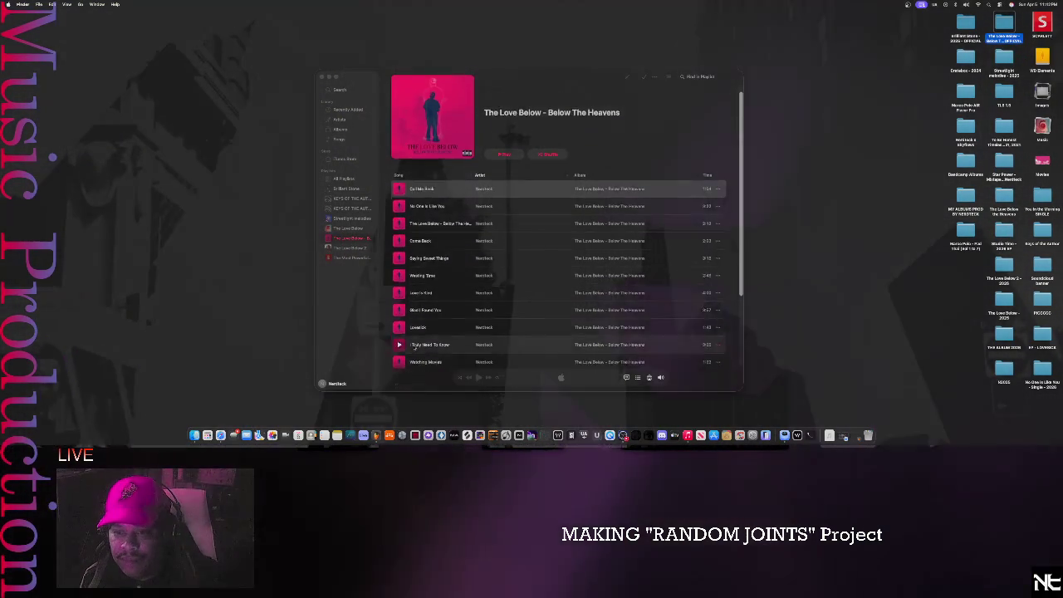
- Briefly play Watching Movies and I Truly Need To Know, stop playback, then bring Safari forward
scroll(407, 341, "down", 2)
mouse_move(425, 317)
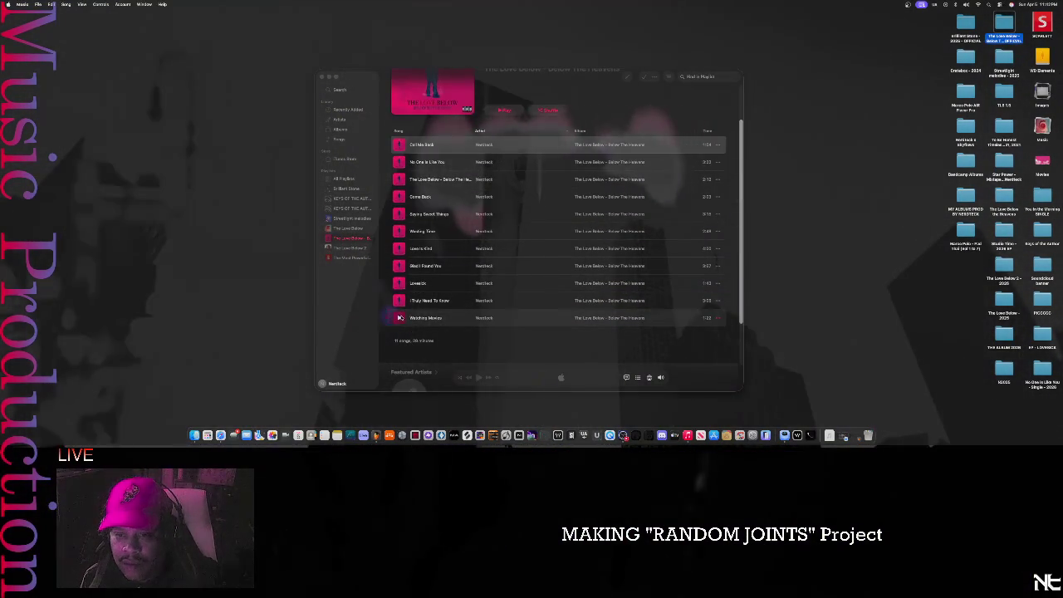
left_click(400, 317)
left_click(400, 301)
left_click(399, 319)
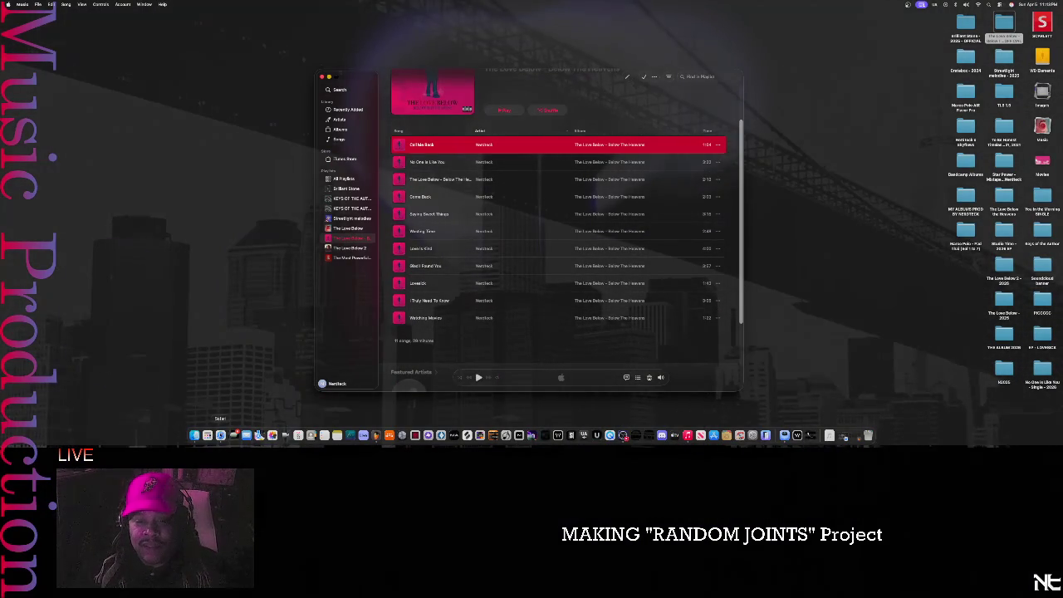
left_click(220, 435)
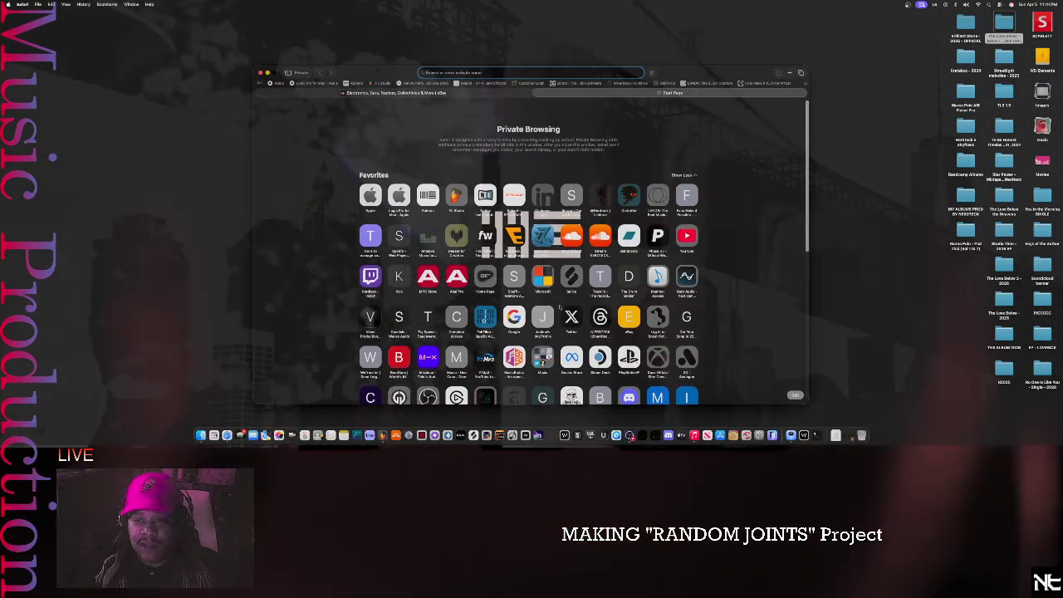
- Load google.com and search for 'is 11 tracks good for a album'
type("google.com")
key("Return")
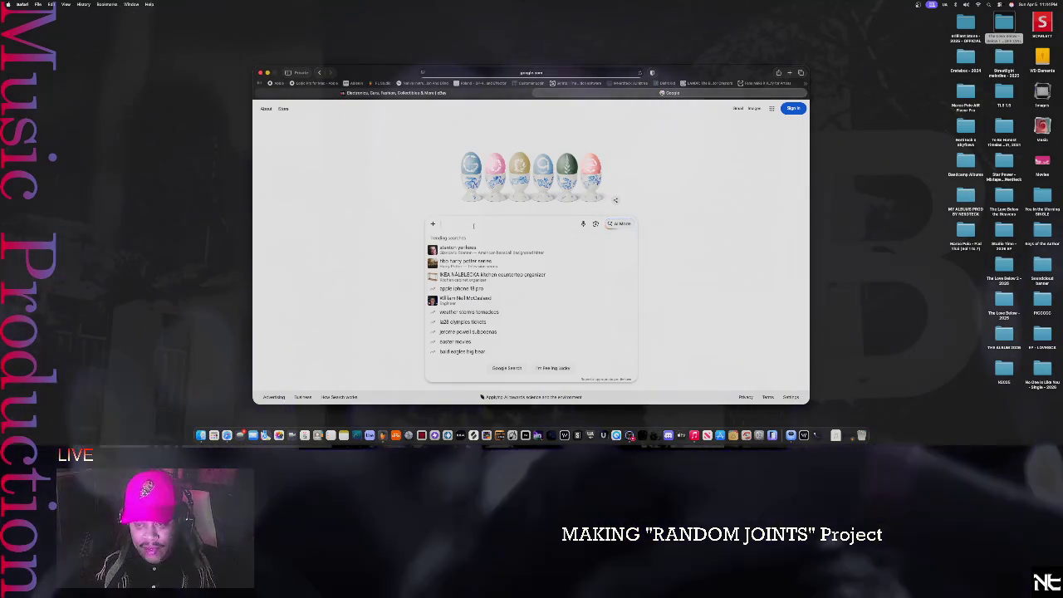
type("is 11 ")
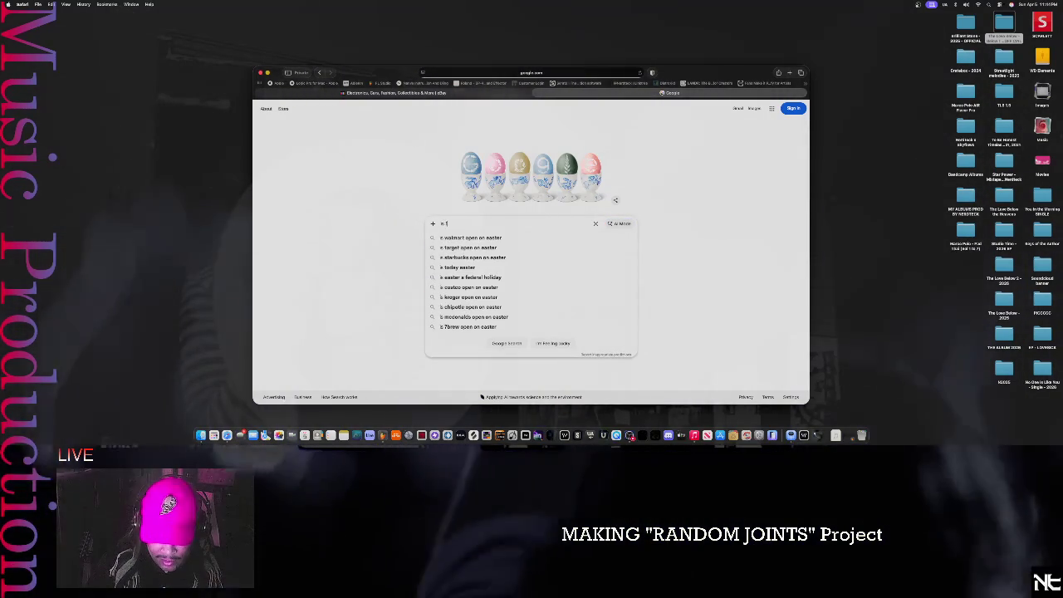
type("tracks")
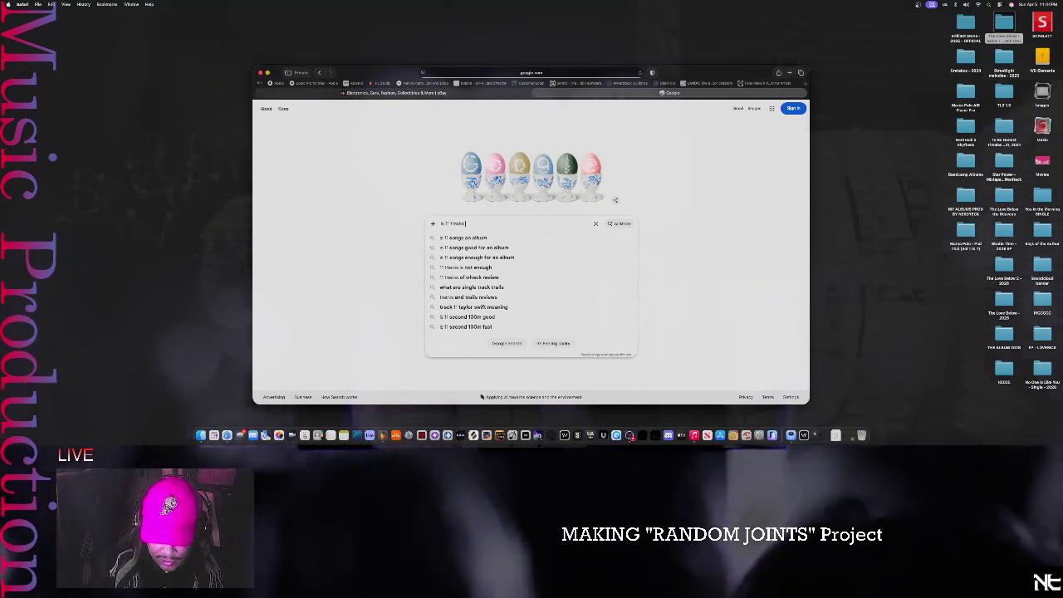
type(" a good")
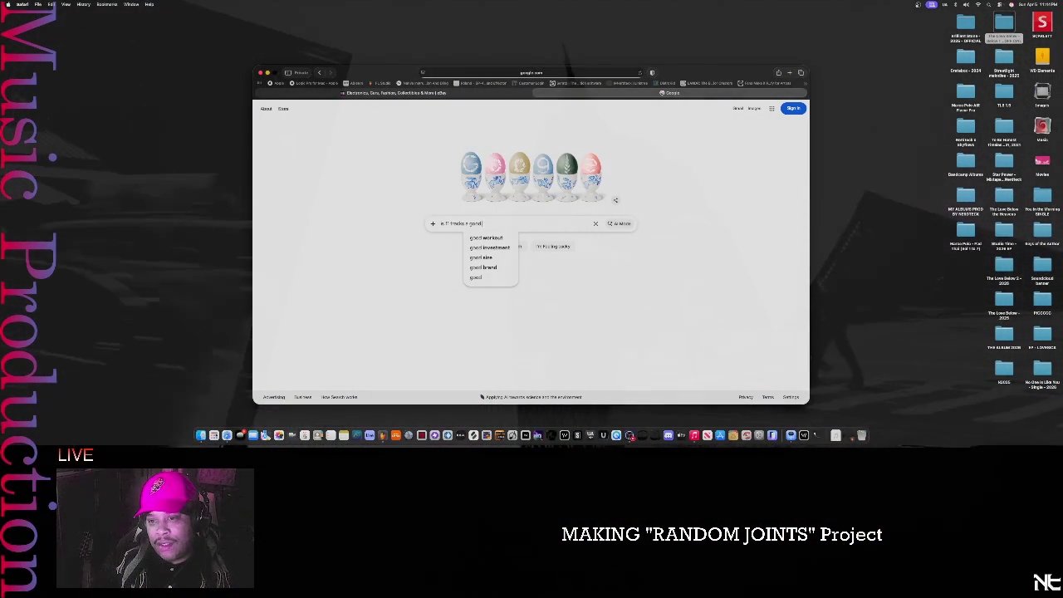
key("BackSpace")
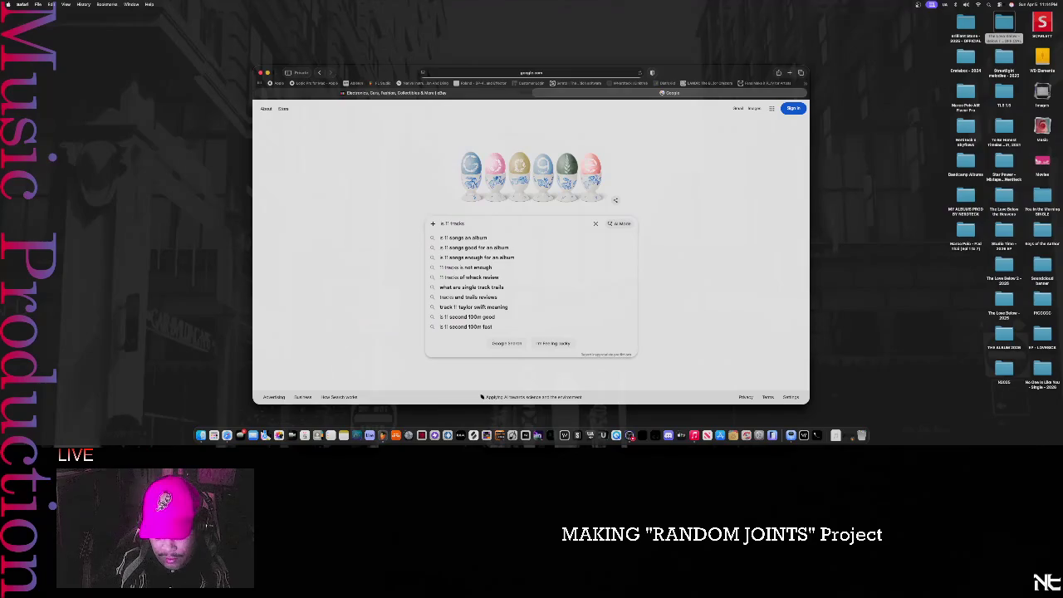
type("goodfor a alb")
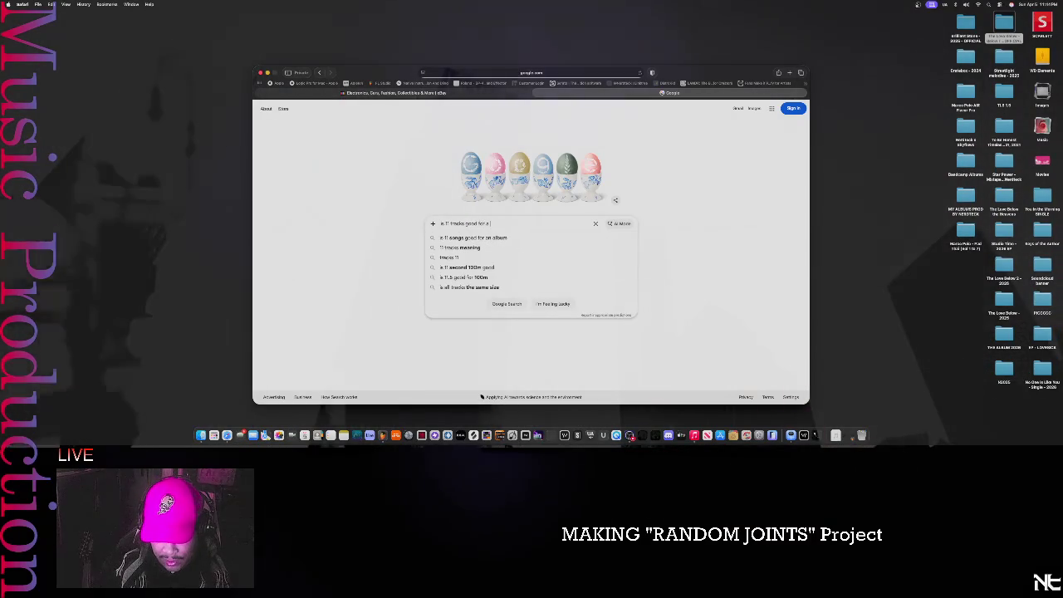
type("um")
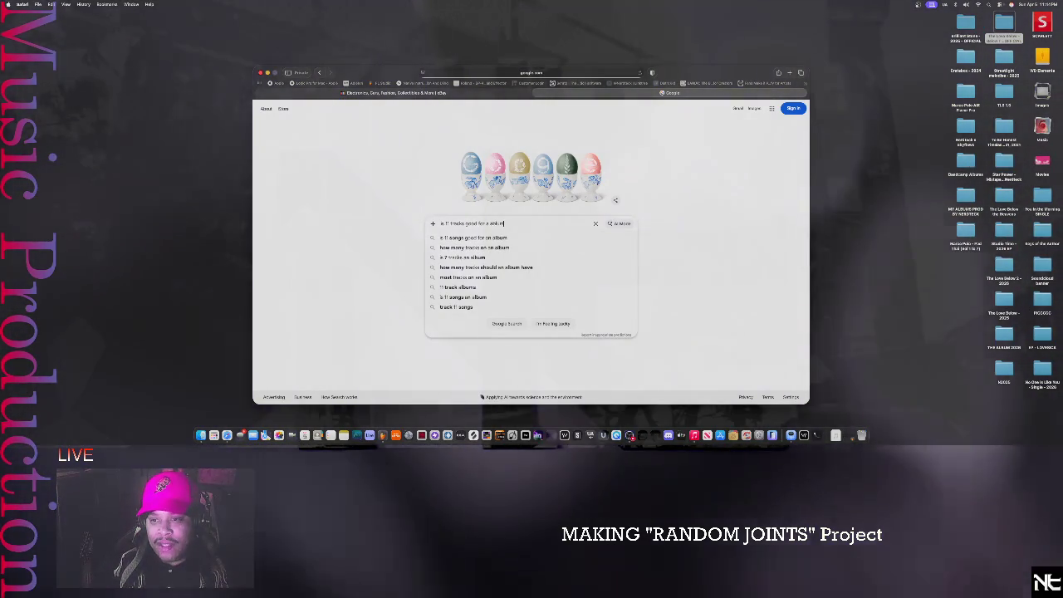
key("BackSpace")
key("BackSpace")
key("BackSpace")
key("BackSpace")
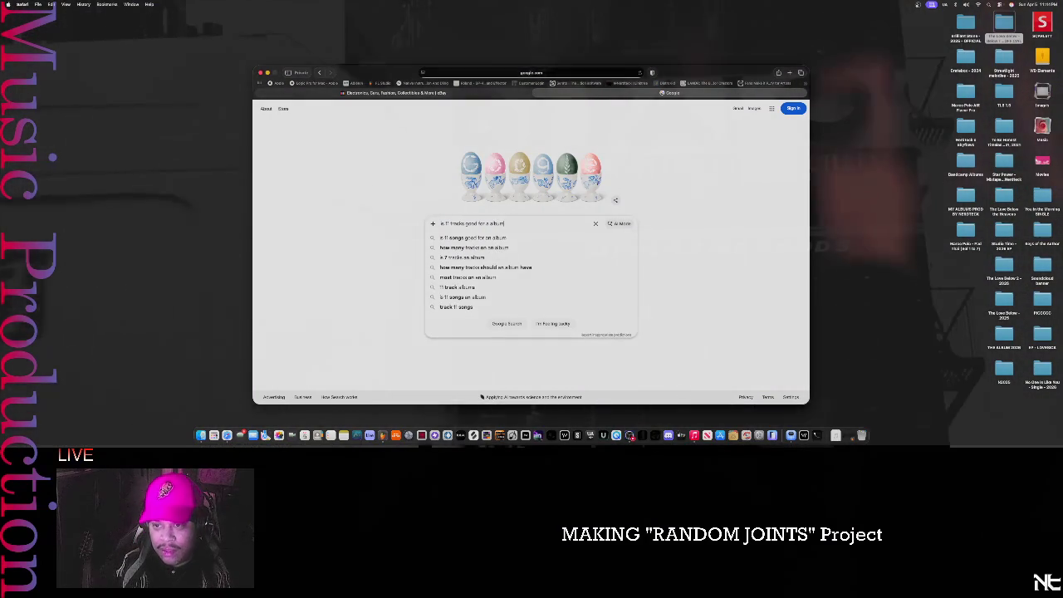
key("Return")
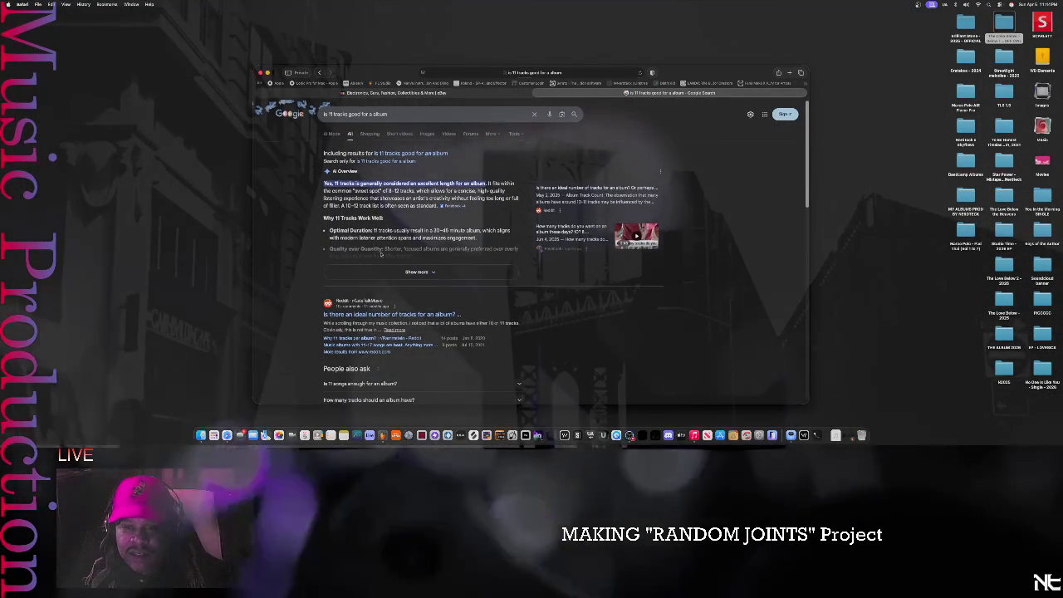
- Expand the AI Overview answer on whether 11 tracks suits an album
scroll(381, 254, "down", 1)
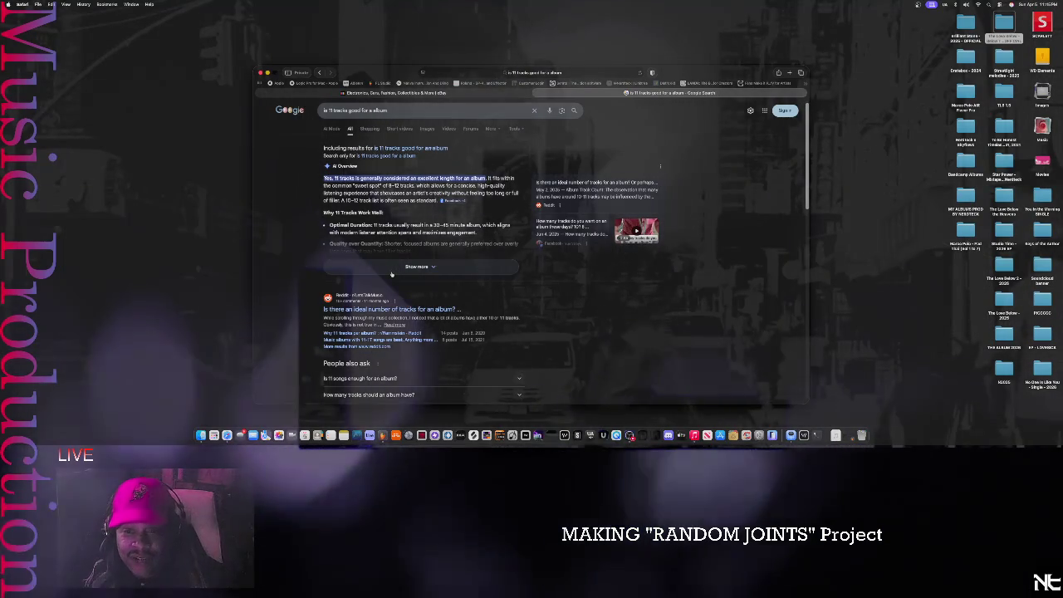
left_click(391, 272)
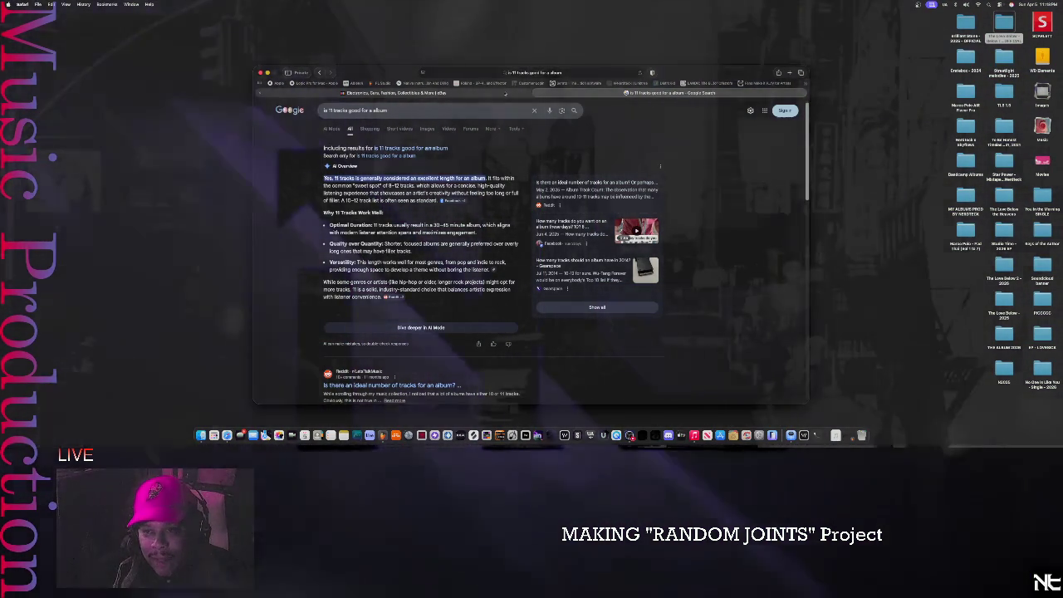
- Check the eBay tab, return to the Google results, then minimise Safari to reveal Apple Music
left_click(503, 93)
left_click(512, 93)
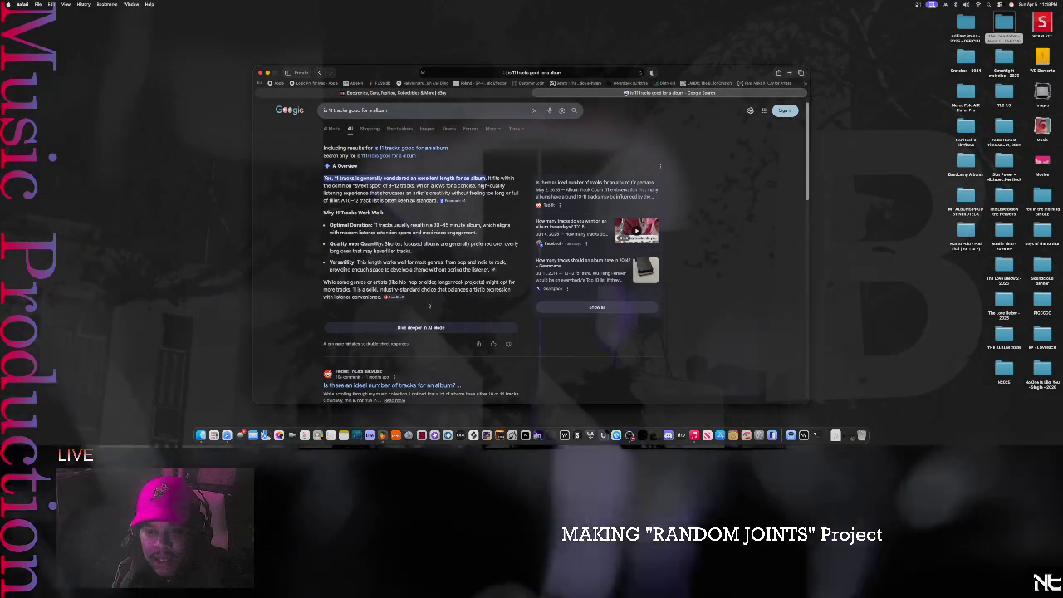
scroll(398, 312, "down", 3)
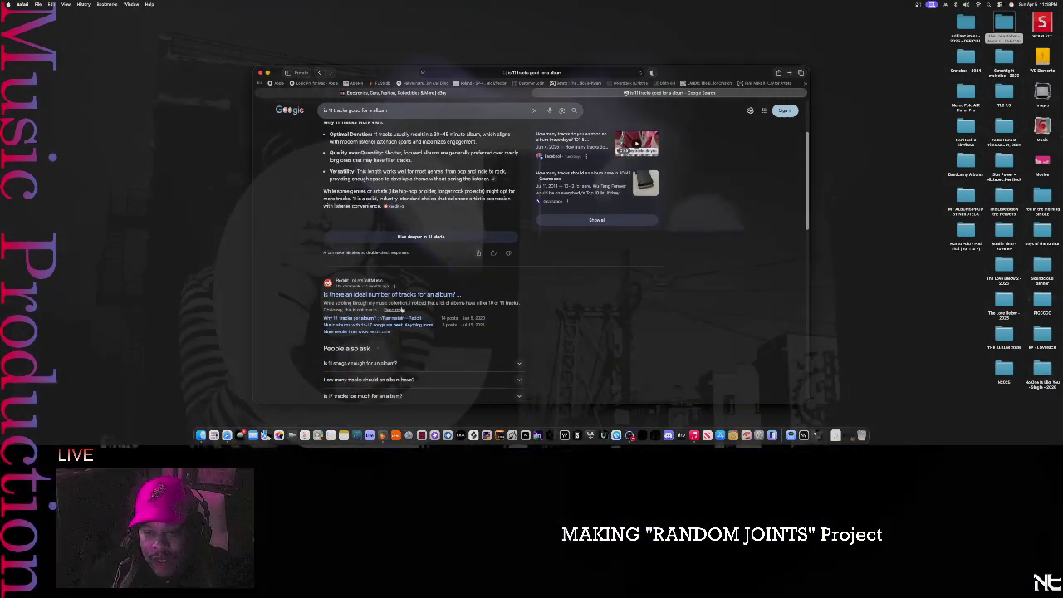
scroll(432, 314, "up", 4)
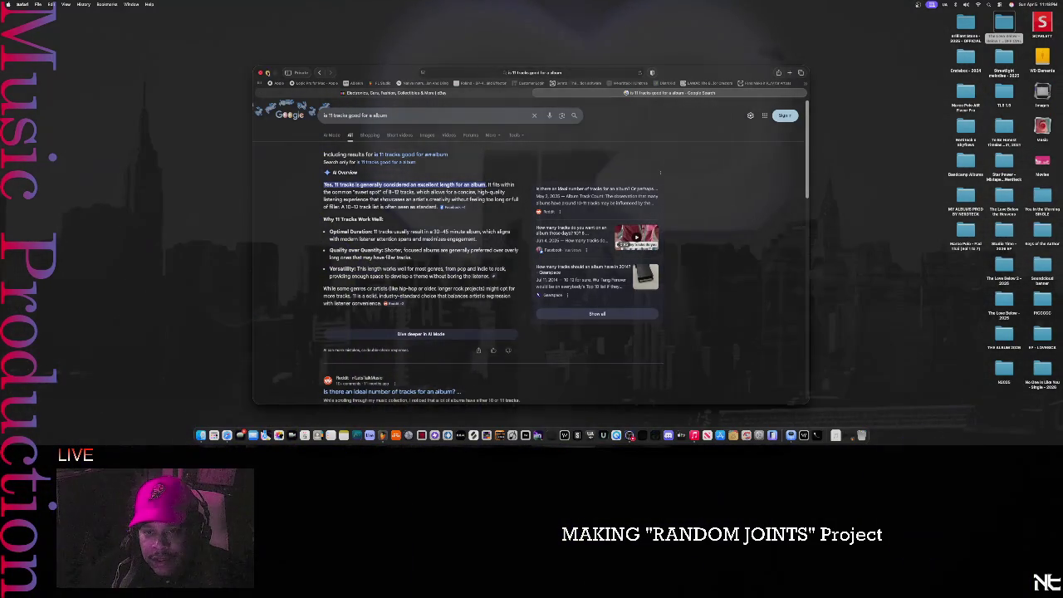
key("super+m")
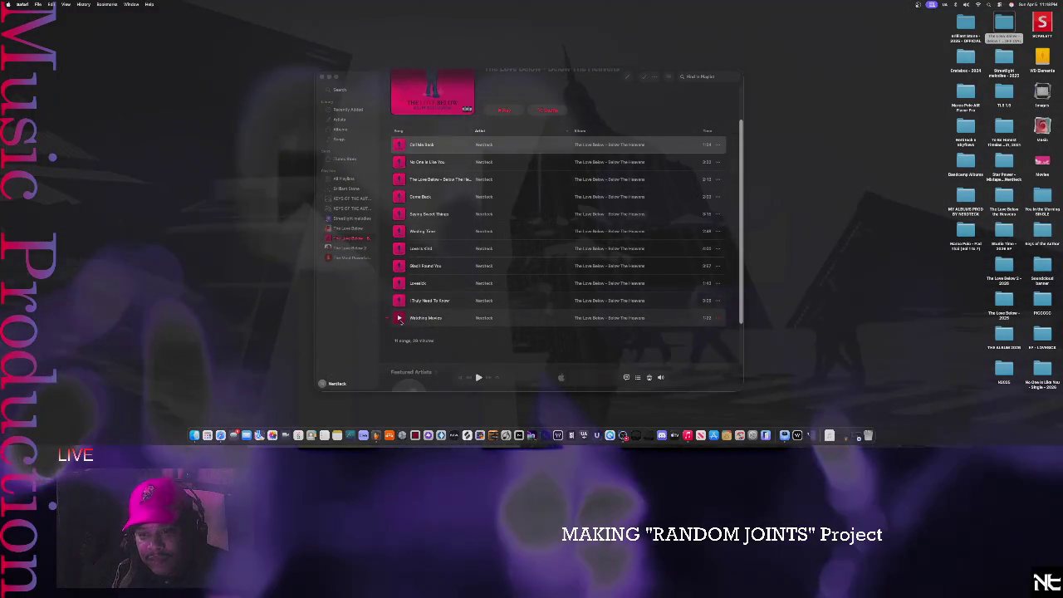
left_click(400, 320)
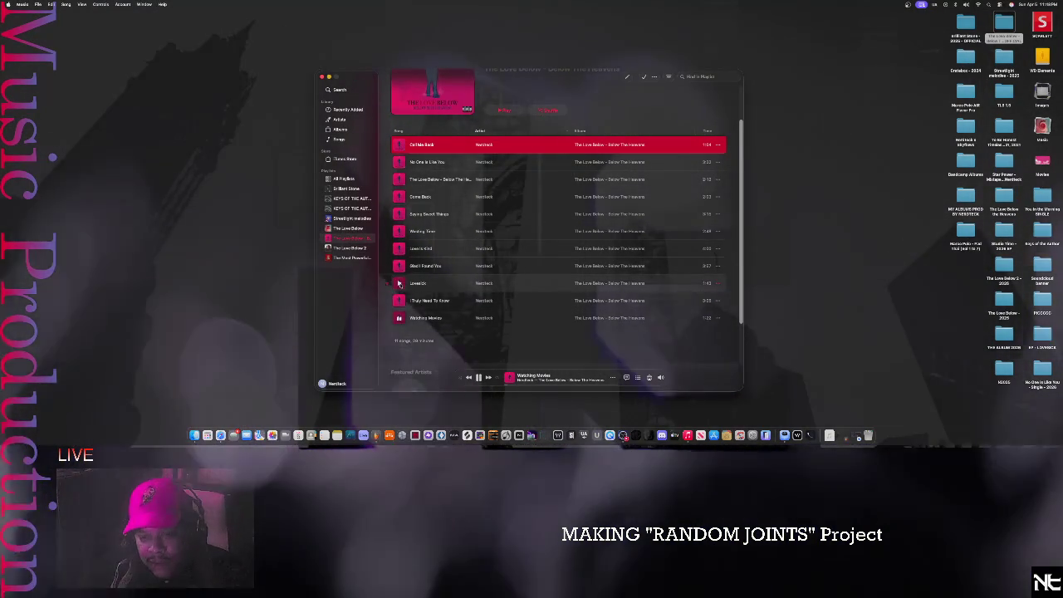
- Play Lovesick from The Love Below – Below The Heavens playlist
left_click(399, 283)
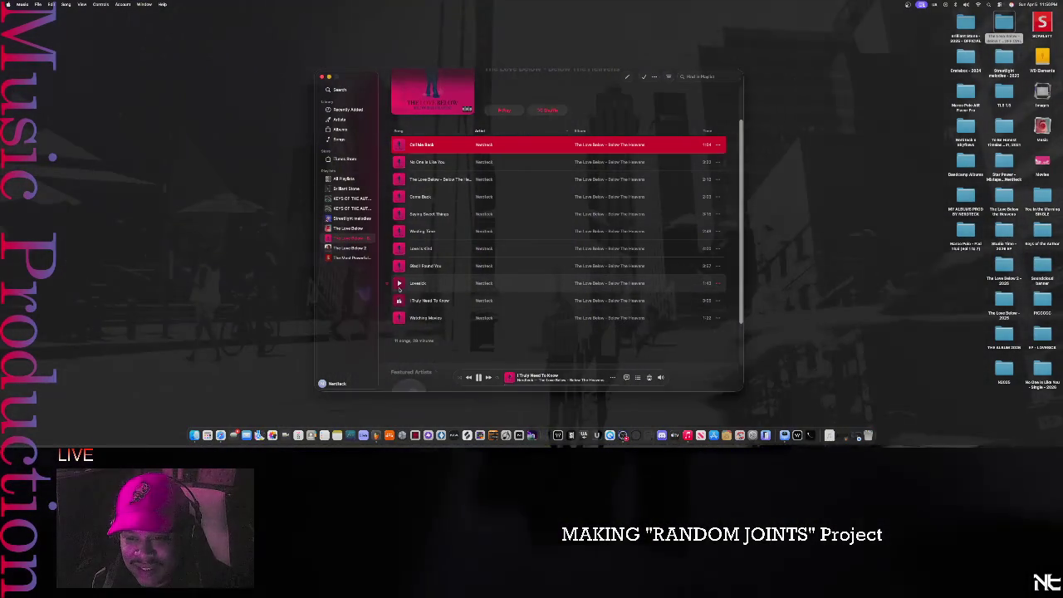
- Replay Lovesick, then later pause playback with Space
left_click(400, 284)
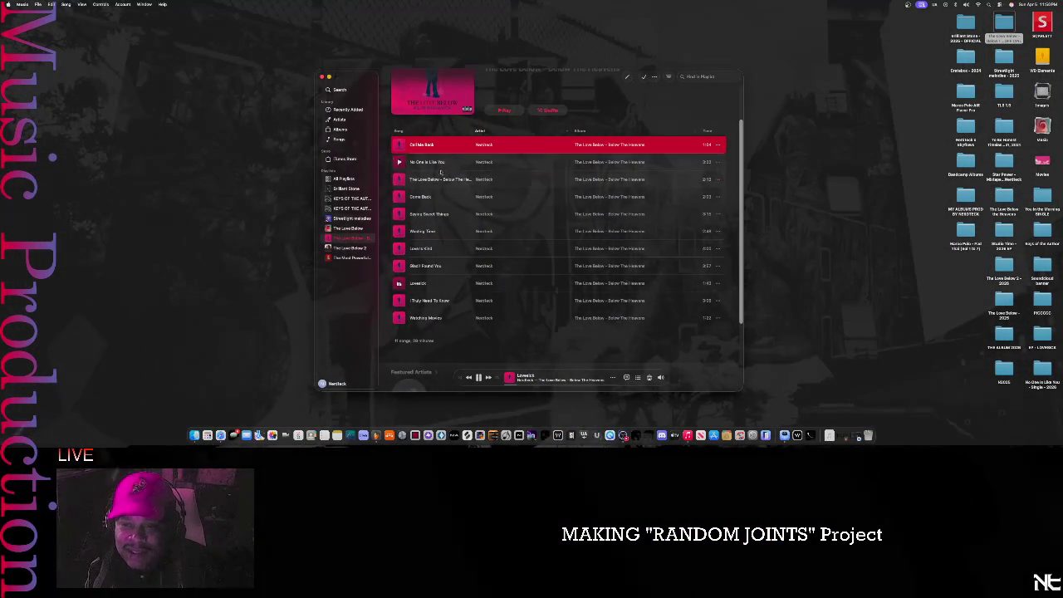
mouse_move(440, 179)
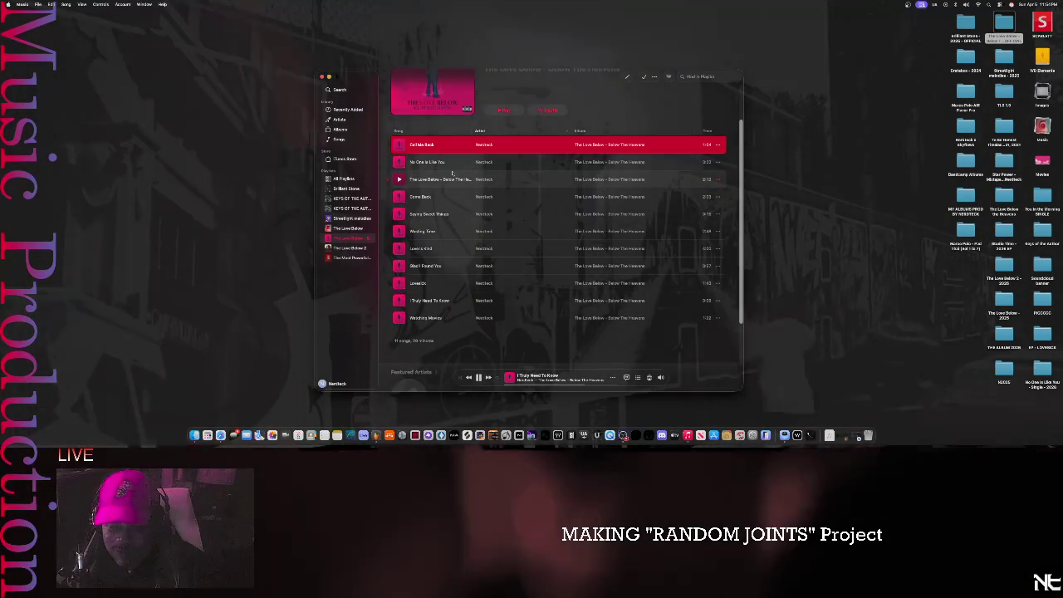
key("space")
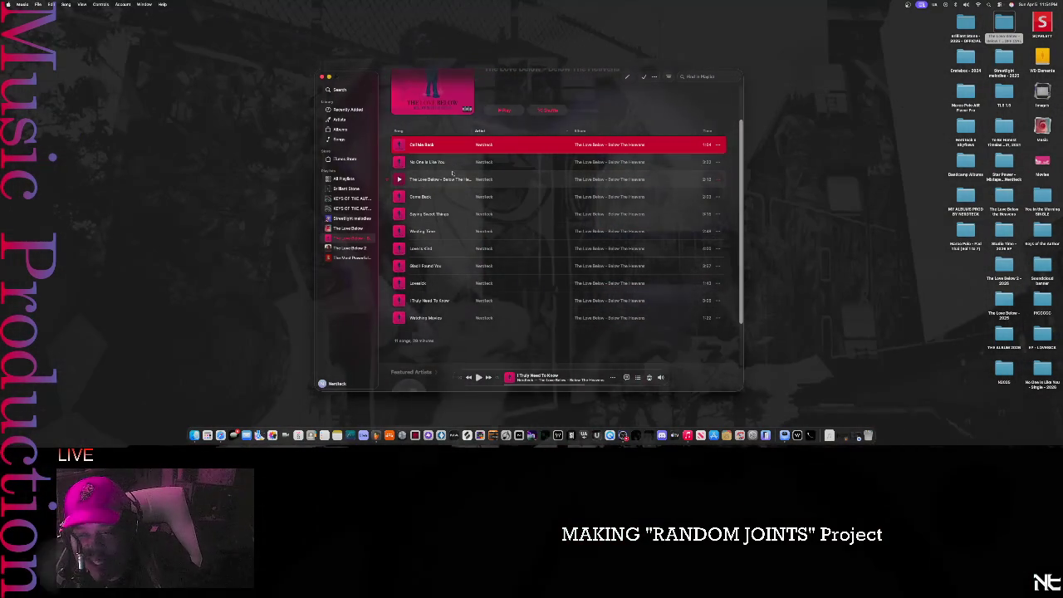